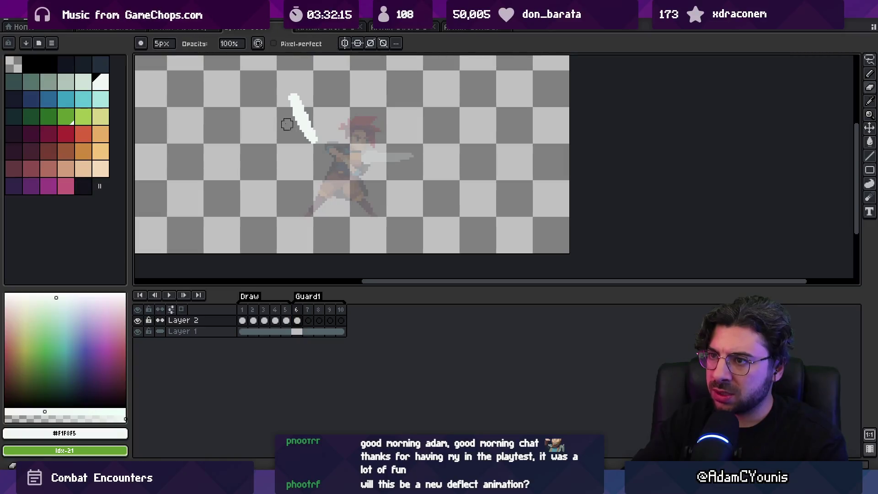
# Step: Finish the white katana blade and paint an orange hilt with a smaller brush
pyautogui.moveTo(314, 142)
pyautogui.mouseDown()
pyautogui.moveTo(321, 132)
pyautogui.moveTo(314, 137)
pyautogui.moveTo(321, 145)
pyautogui.mouseUp()
pyautogui.press('-')
pyautogui.click(84, 151)
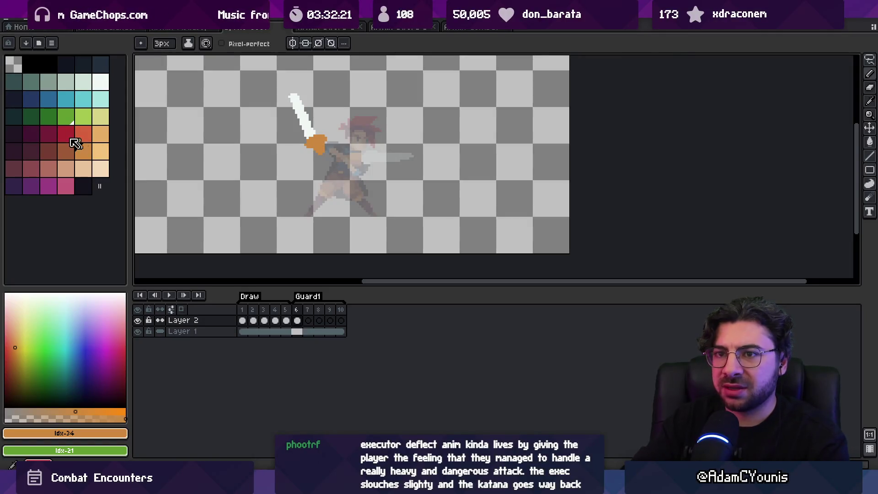
# Step: On a new layer, paint the red arm, torso and legs, then shift the sword left
pyautogui.click(66, 133)
pyautogui.hotkey('alt', 'Down')
pyautogui.hotkey('shift', 'n')
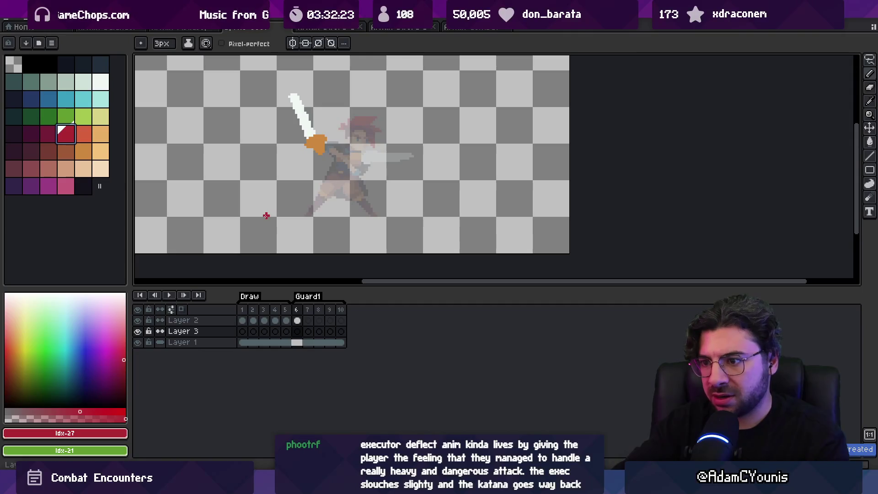
pyautogui.moveTo(327, 149)
pyautogui.mouseDown()
pyautogui.moveTo(373, 164)
pyautogui.moveTo(386, 182)
pyautogui.mouseUp()
pyautogui.press('+')
pyautogui.moveTo(348, 154)
pyautogui.mouseDown()
pyautogui.moveTo(336, 176)
pyautogui.moveTo(359, 160)
pyautogui.mouseUp()
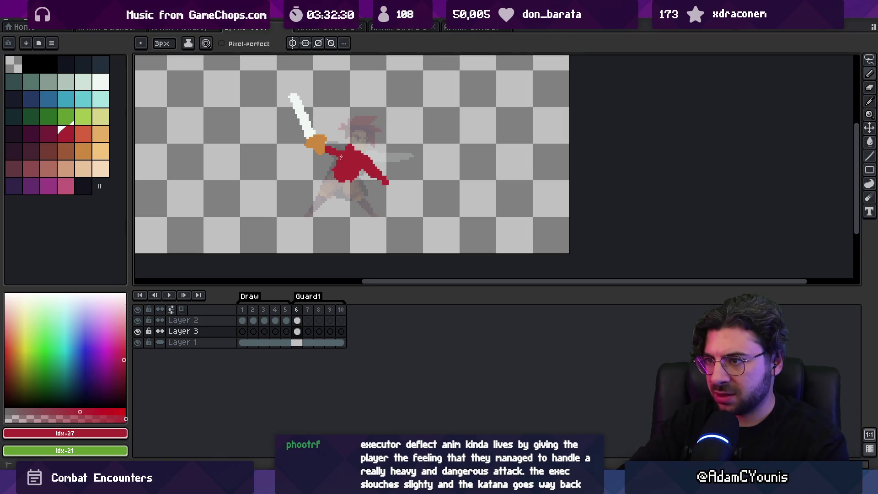
pyautogui.moveTo(353, 181)
pyautogui.mouseDown()
pyautogui.moveTo(357, 190)
pyautogui.moveTo(321, 202)
pyautogui.mouseUp()
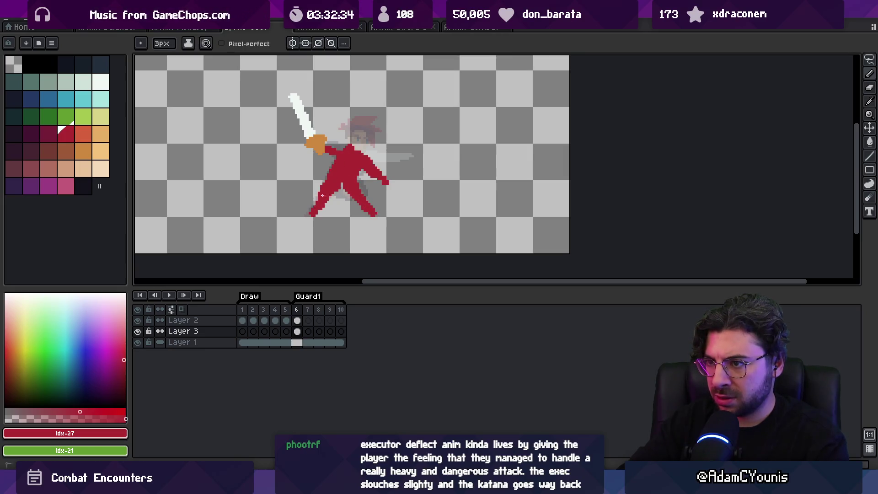
pyautogui.press('v')
pyautogui.moveTo(328, 144); pyautogui.dragTo(323, 146)
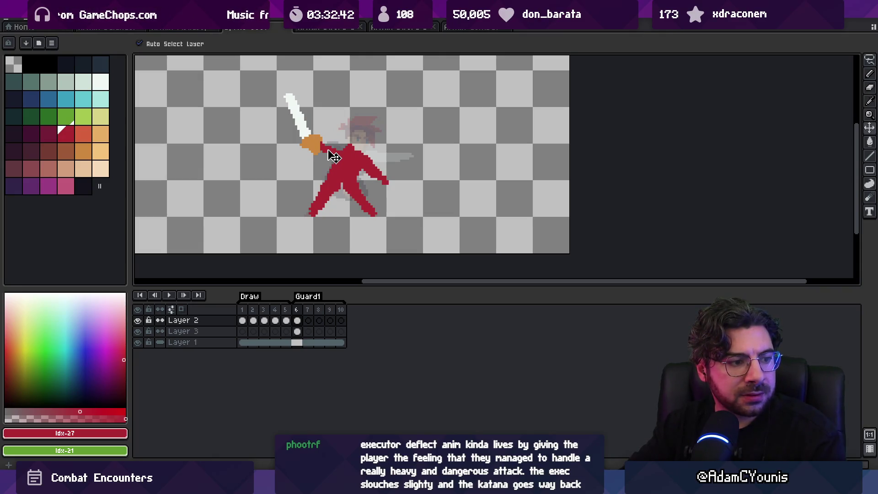
# Step: Erase and repaint the orange hand on the katana grip
pyautogui.click(329, 156)
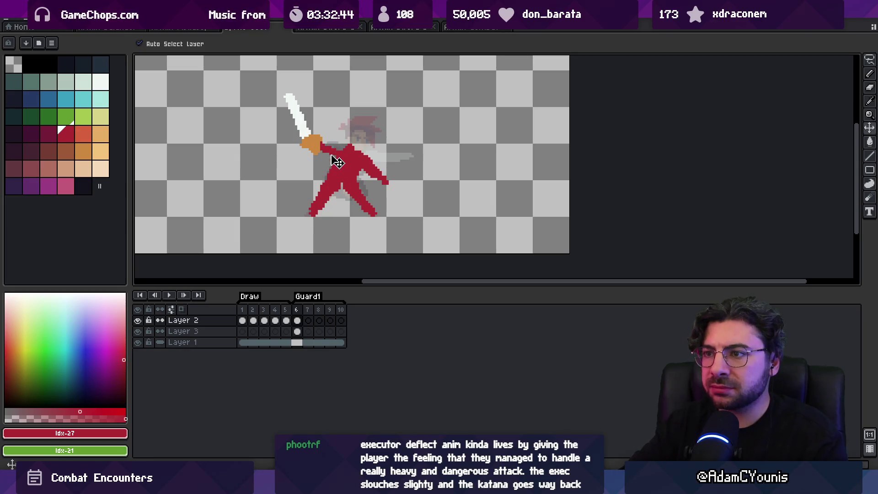
pyautogui.press('b')
pyautogui.press('e')
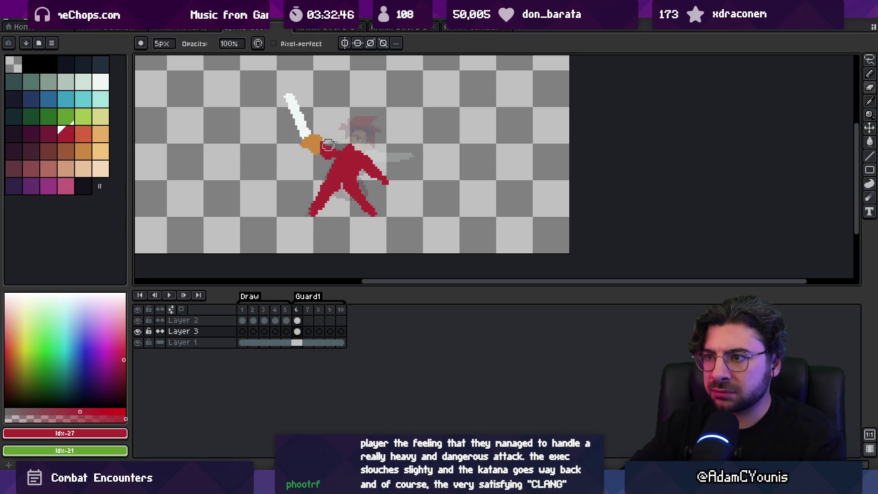
pyautogui.keyDown('ctrl'); pyautogui.click(330, 146); pyautogui.keyUp('ctrl')
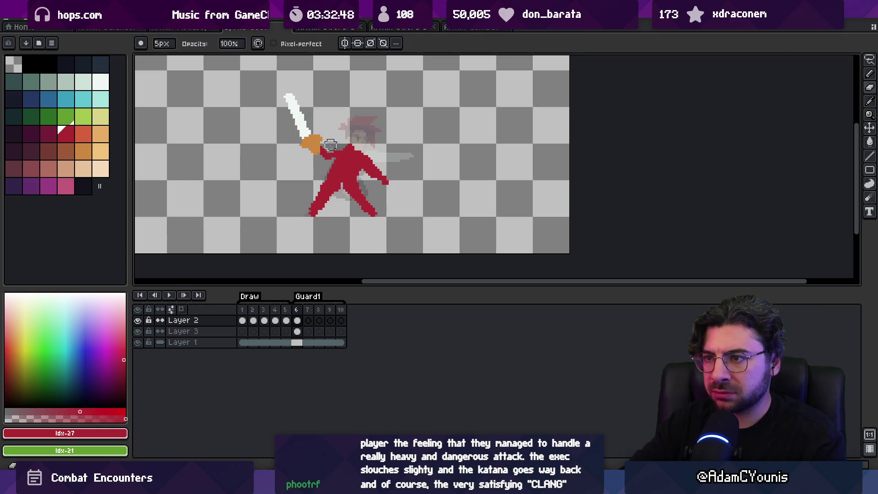
pyautogui.hotkey('ctrl', 'z')
pyautogui.press('b')
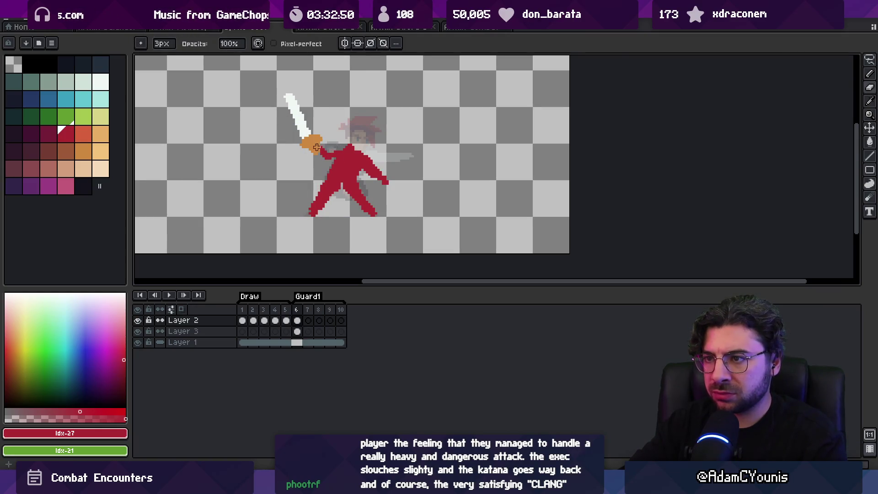
# Step: Nudge the sword a few pixels right and touch up the hand and arm with sampled orange and red
pyautogui.press('v')
pyautogui.moveTo(321, 156); pyautogui.dragTo(323, 157)
pyautogui.press('b')
pyautogui.keyDown('alt'); pyautogui.click(315, 144); pyautogui.keyUp('alt')
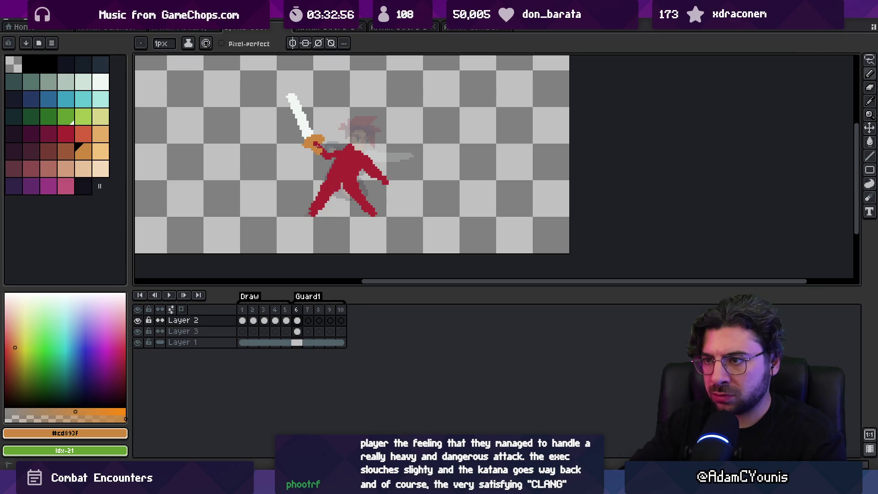
pyautogui.keyDown('ctrl'); pyautogui.click(334, 153); pyautogui.keyUp('ctrl')
pyautogui.keyDown('alt'); pyautogui.click(333, 153); pyautogui.keyUp('alt')
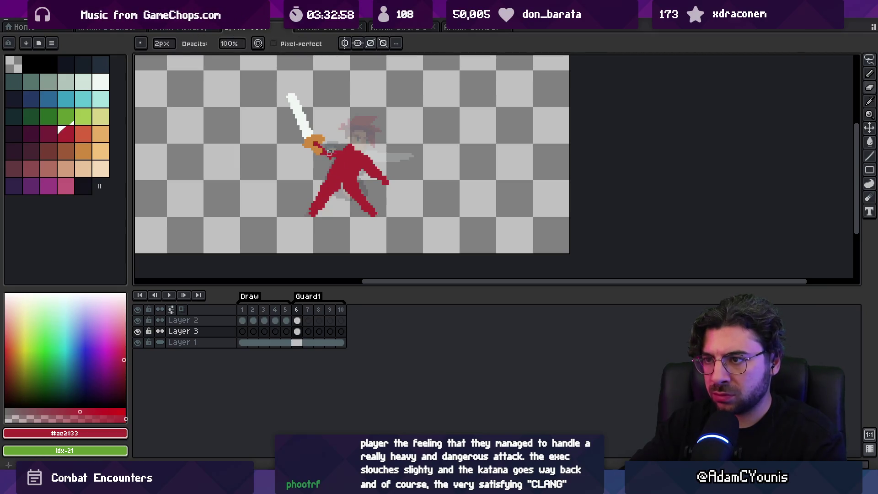
pyautogui.press('e')
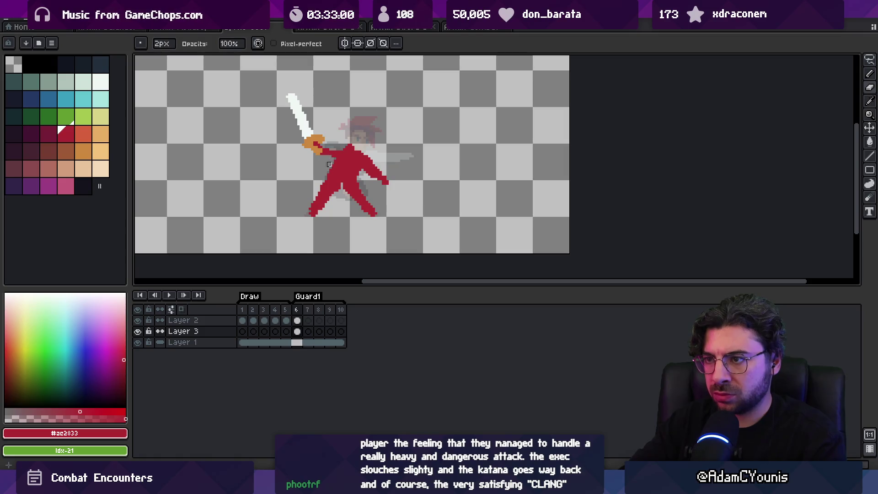
pyautogui.press('b')
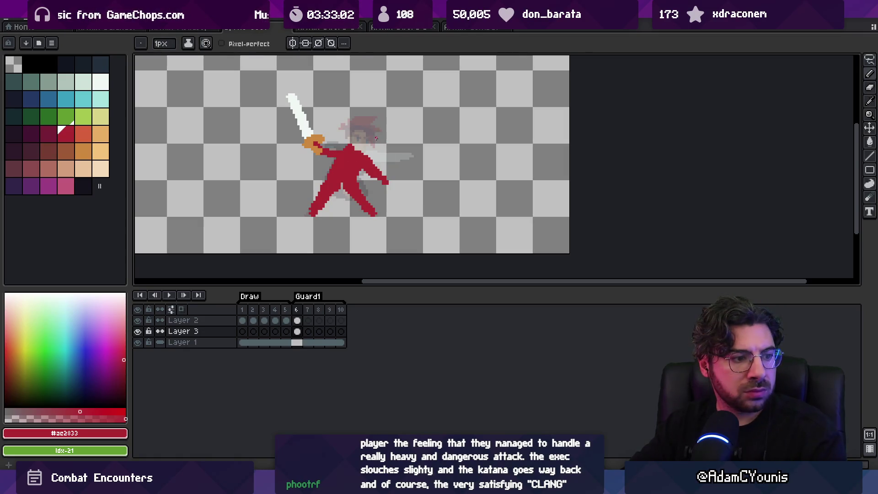
pyautogui.moveTo(252, 309); pyautogui.dragTo(300, 311)
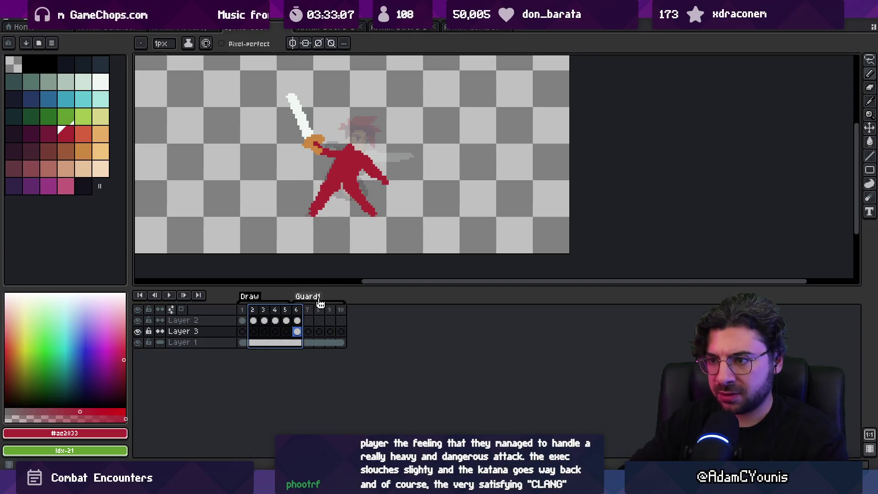
# Step: Paint the swordsman's red head on frame 6
pyautogui.press('e')
pyautogui.press('b')
pyautogui.press('e')
pyautogui.press('b')
pyautogui.moveTo(361, 134)
pyautogui.mouseDown()
pyautogui.moveTo(355, 139)
pyautogui.moveTo(359, 133)
pyautogui.moveTo(365, 142)
pyautogui.mouseUp()
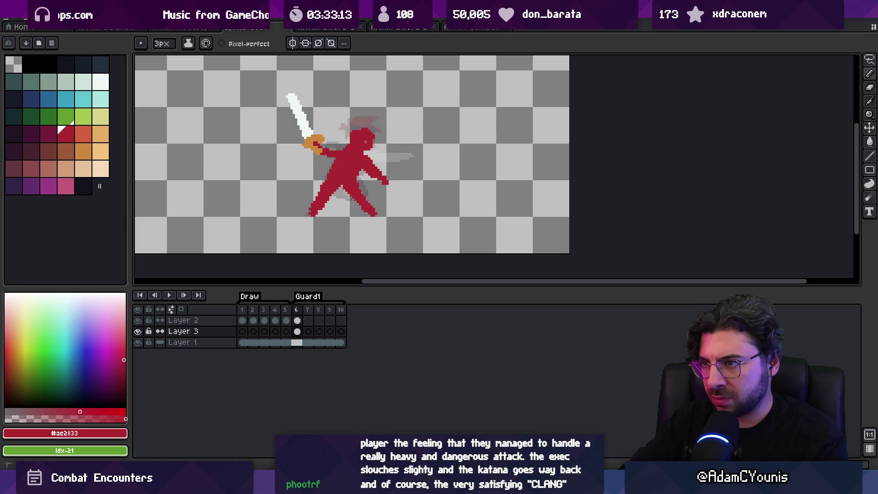
# Step: Add red to the left of the torso and erase a gap between torso and right arm
pyautogui.press('e')
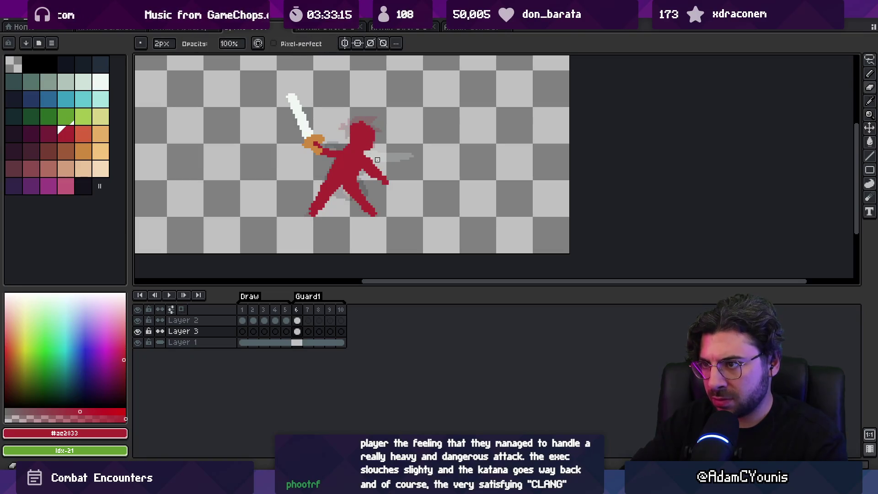
pyautogui.press('b')
pyautogui.moveTo(328, 169); pyautogui.dragTo(316, 179)
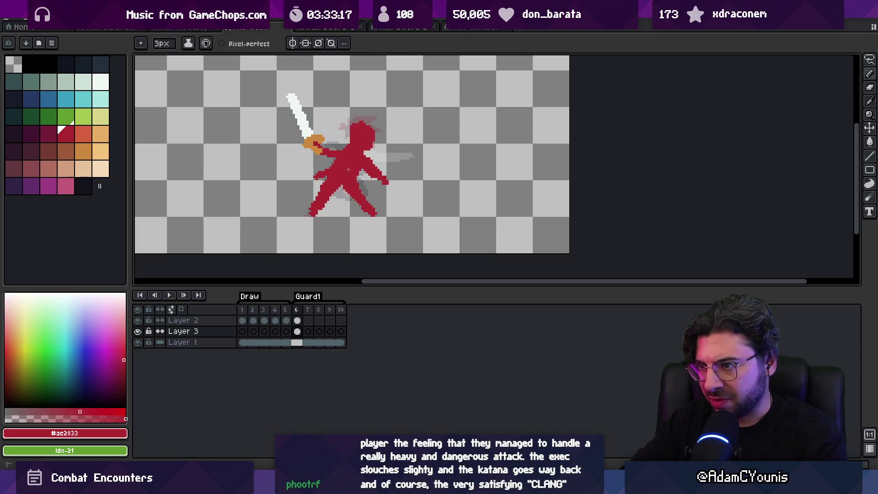
pyautogui.press('e')
pyautogui.moveTo(366, 158); pyautogui.dragTo(365, 167)
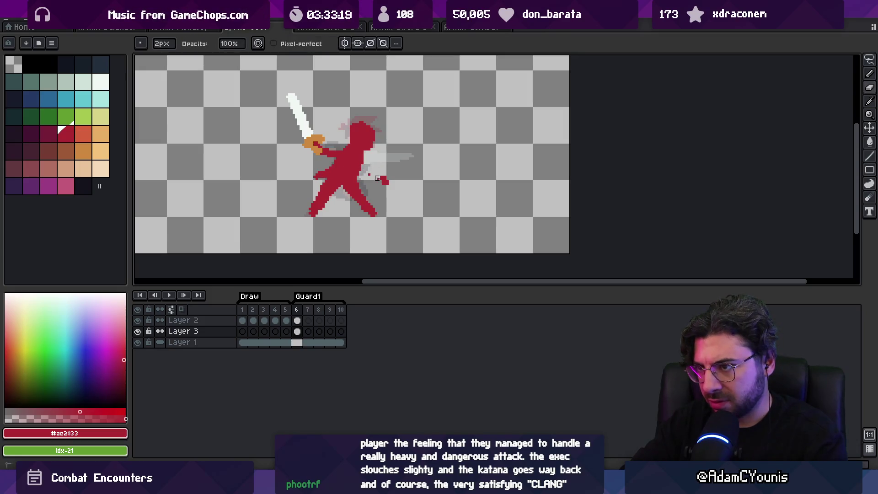
# Step: Erase and repaint pixels to separate the bent right arm and hand from the torso
pyautogui.press('v')
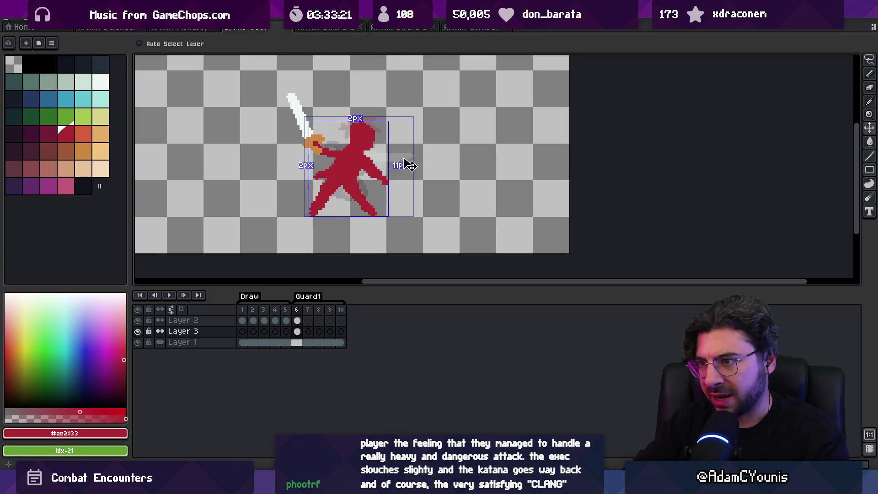
pyautogui.press('e')
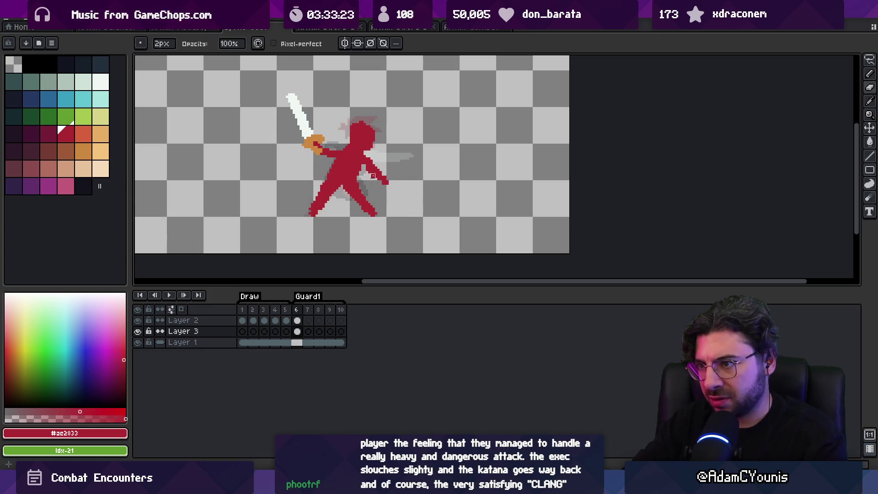
pyautogui.click(364, 178)
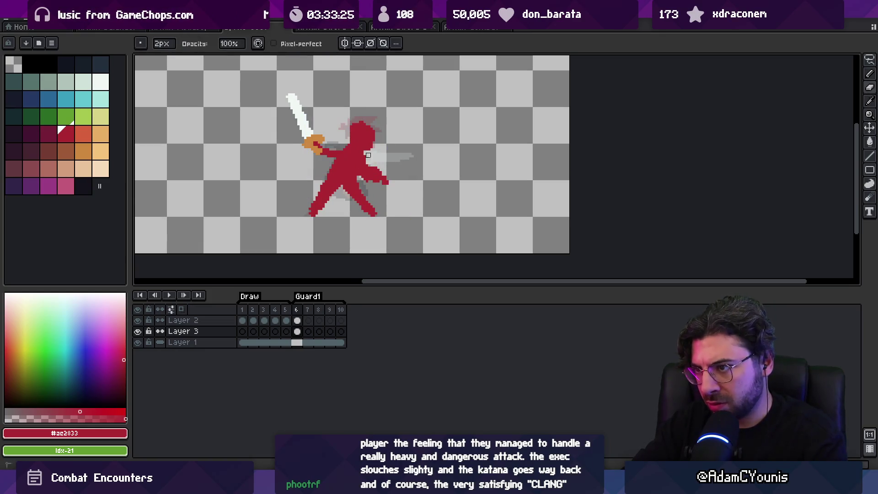
pyautogui.moveTo(364, 176); pyautogui.dragTo(368, 185)
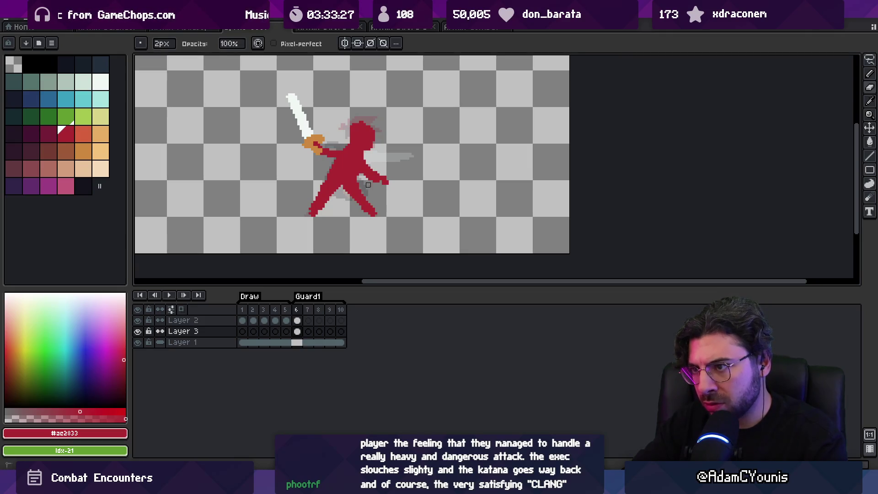
pyautogui.click(378, 182)
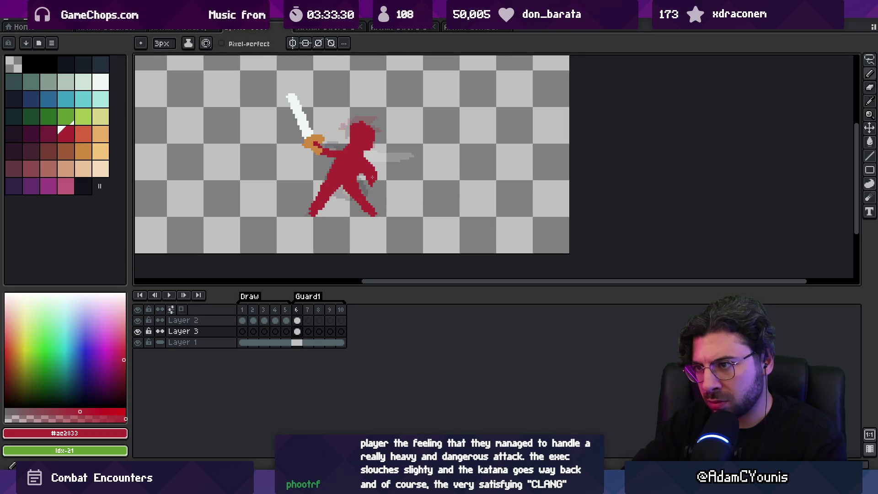
pyautogui.moveTo(369, 174); pyautogui.dragTo(373, 183)
pyautogui.press('b')
pyautogui.click(376, 182)
pyautogui.press('e')
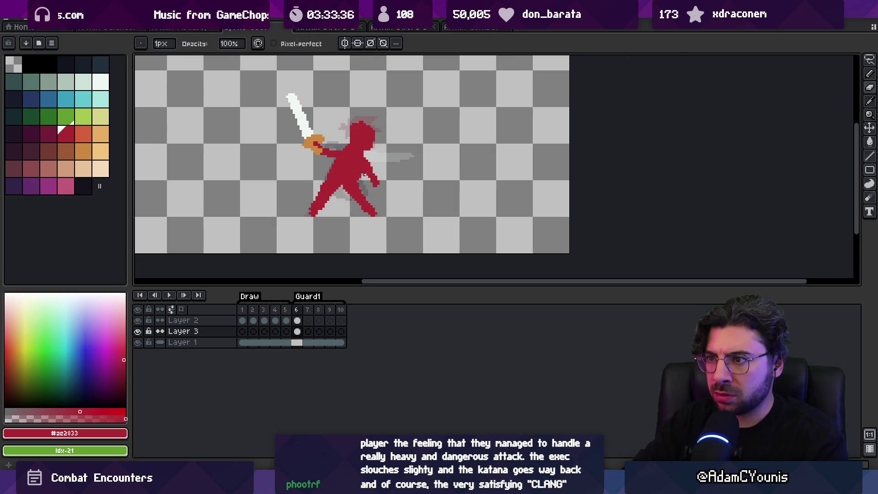
pyautogui.press('b')
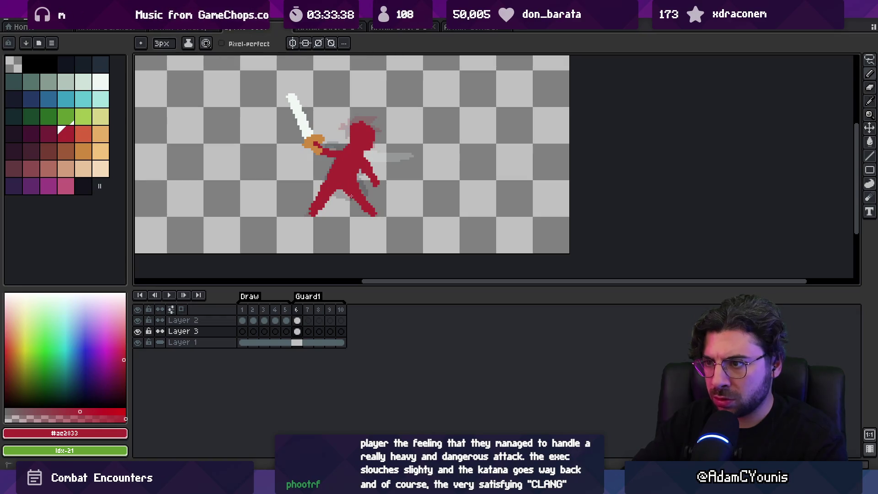
# Step: Zoom in on the figure and add red pixels to the left foot
pyautogui.press('z')
pyautogui.scroll(-2, 336, 202)
pyautogui.scroll(1, 336, 201)
pyautogui.click(336, 201)
pyautogui.press('e')
pyautogui.press('b')
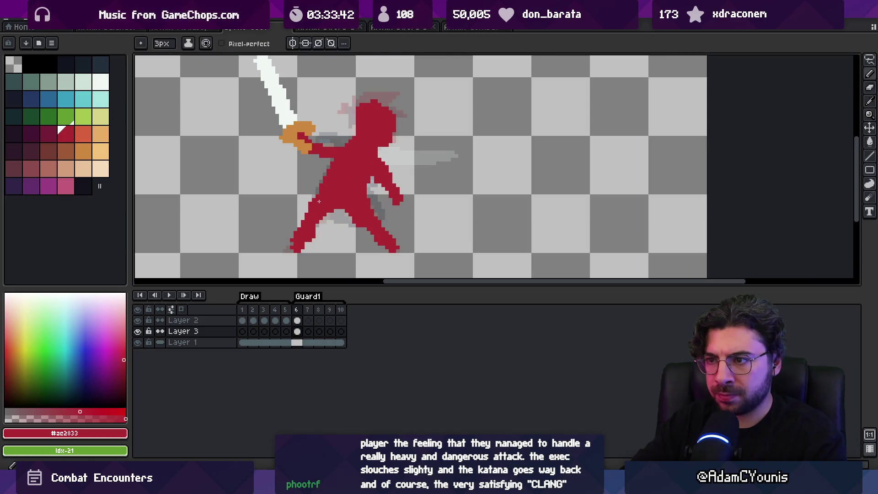
pyautogui.click(301, 252)
pyautogui.press('e')
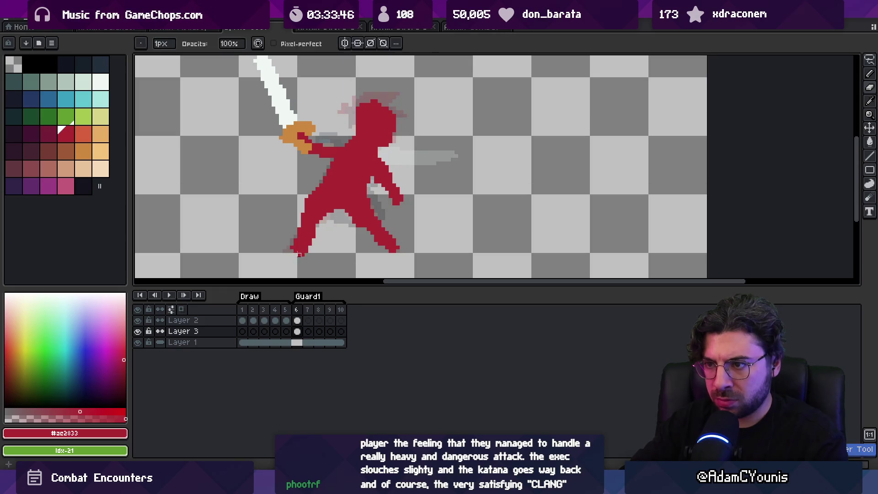
pyautogui.press('z')
pyautogui.rightClick(318, 212)
pyautogui.click(319, 212)
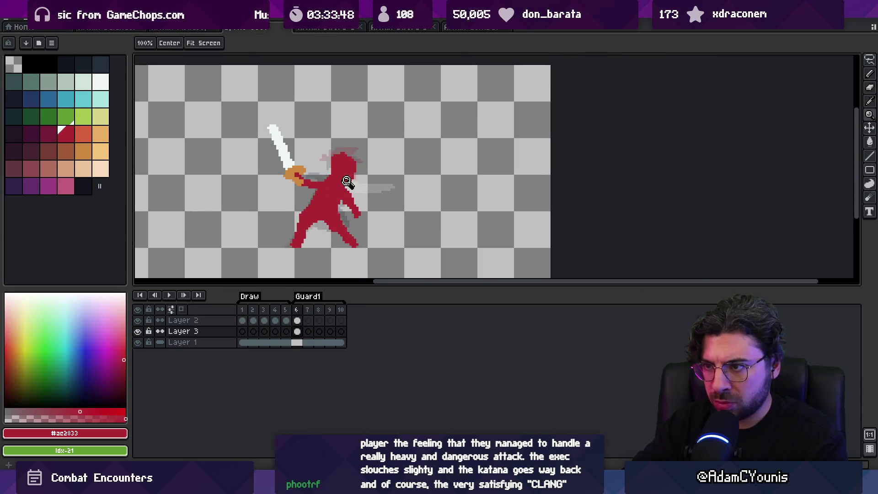
# Step: Lasso-select the figure's head and commit its transform
pyautogui.scroll(1, 332, 204)
pyautogui.press('q')
pyautogui.moveTo(329, 173)
pyautogui.mouseDown()
pyautogui.moveTo(325, 151)
pyautogui.moveTo(352, 186)
pyautogui.moveTo(335, 168)
pyautogui.mouseUp()
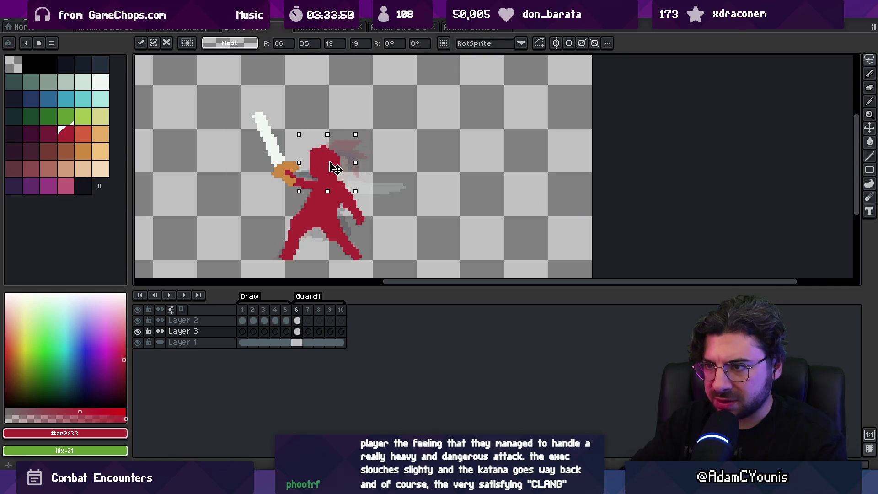
pyautogui.press('Return')
pyautogui.press('b')
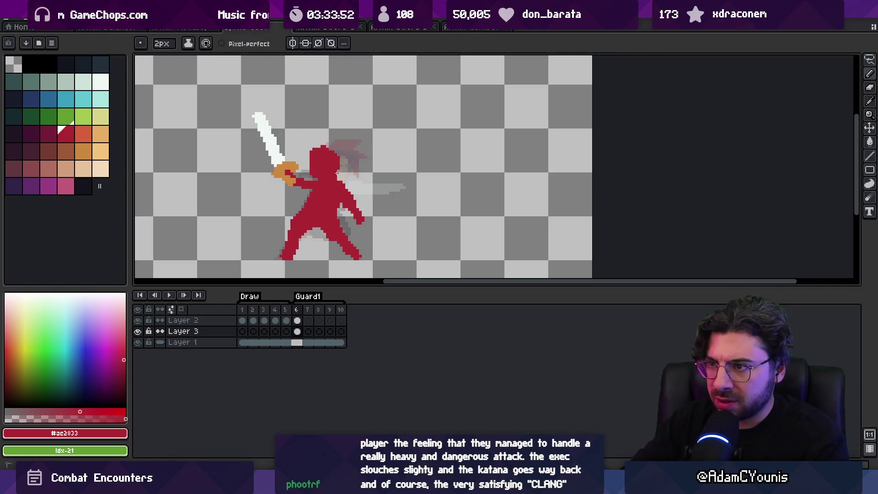
# Step: Choose a range of palette reds and shade the torso and front leg darker red
pyautogui.press('e')
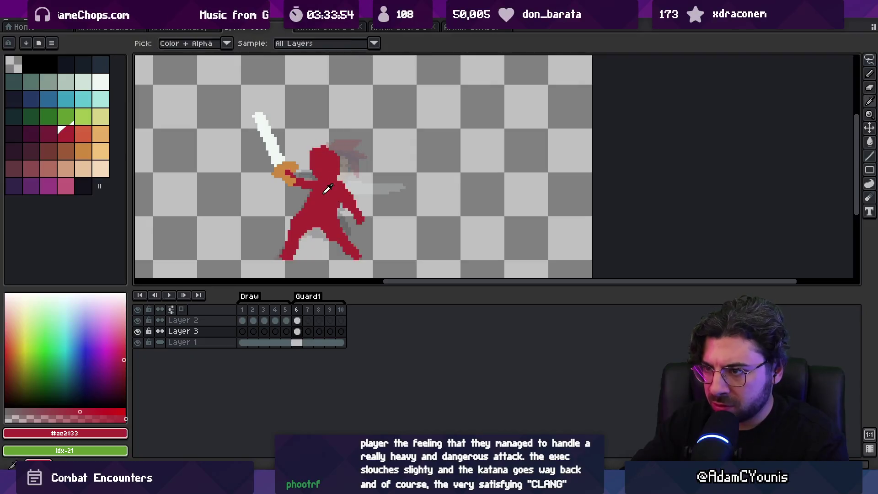
pyautogui.press('b')
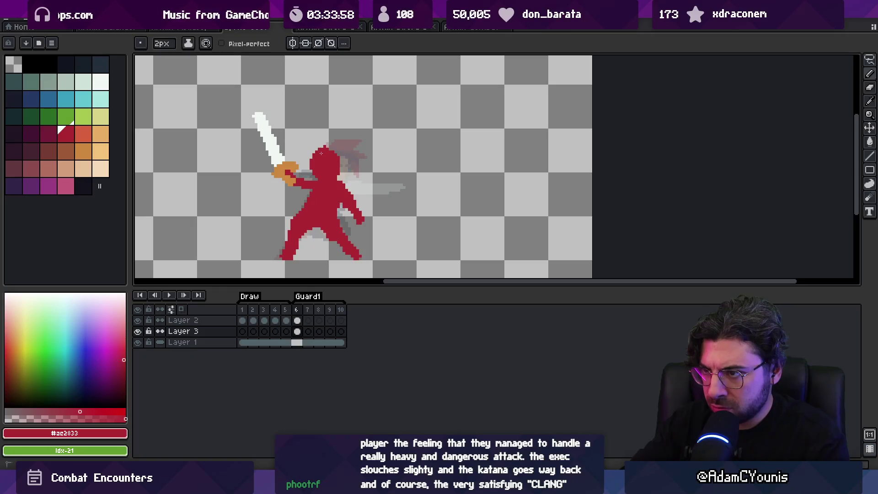
pyautogui.press('e')
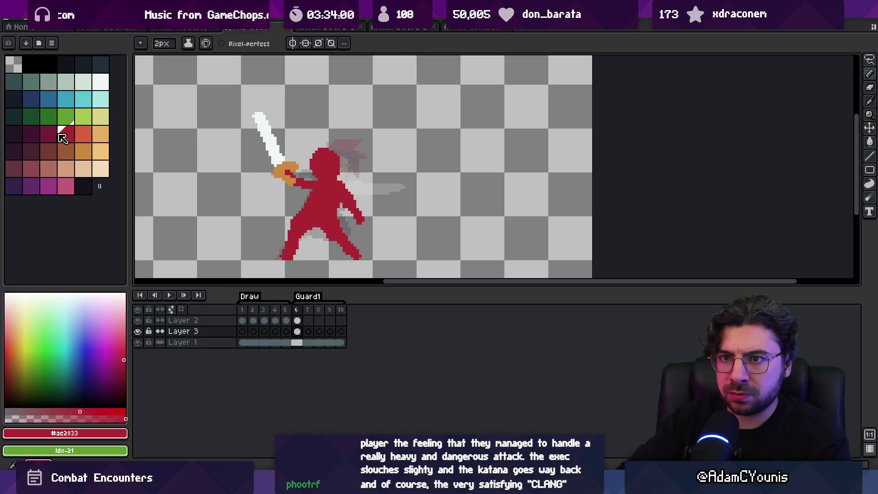
pyautogui.moveTo(64, 133); pyautogui.dragTo(49, 133)
pyautogui.press('b')
pyautogui.moveTo(320, 188)
pyautogui.mouseDown()
pyautogui.moveTo(316, 217)
pyautogui.moveTo(288, 257)
pyautogui.mouseUp()
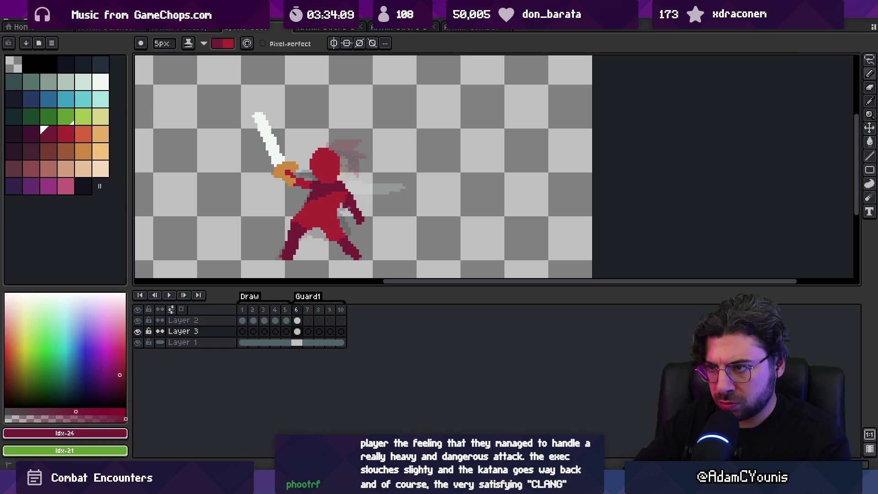
# Step: Swap foreground and background colours to flip the shading: lighter chest, darker waist and legs
pyautogui.press('x')
pyautogui.press('x')
pyautogui.press('x')
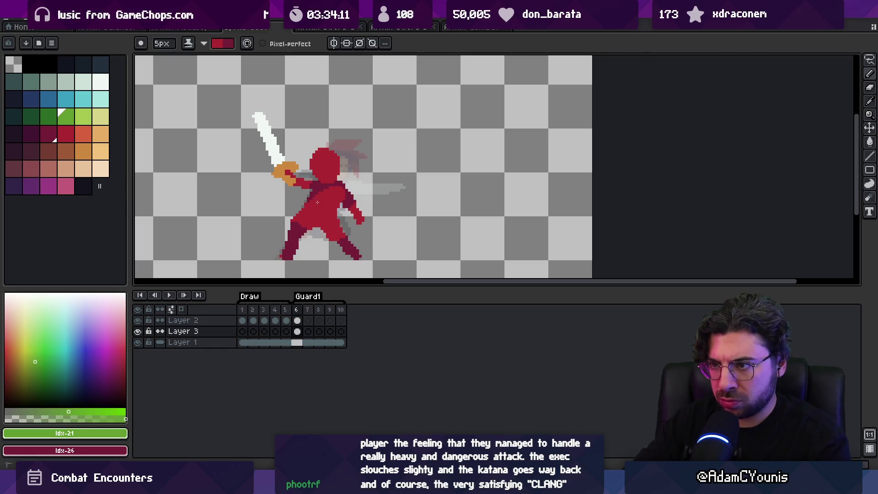
pyautogui.press('x')
pyautogui.press('x')
pyautogui.press('x')
pyautogui.press('x')
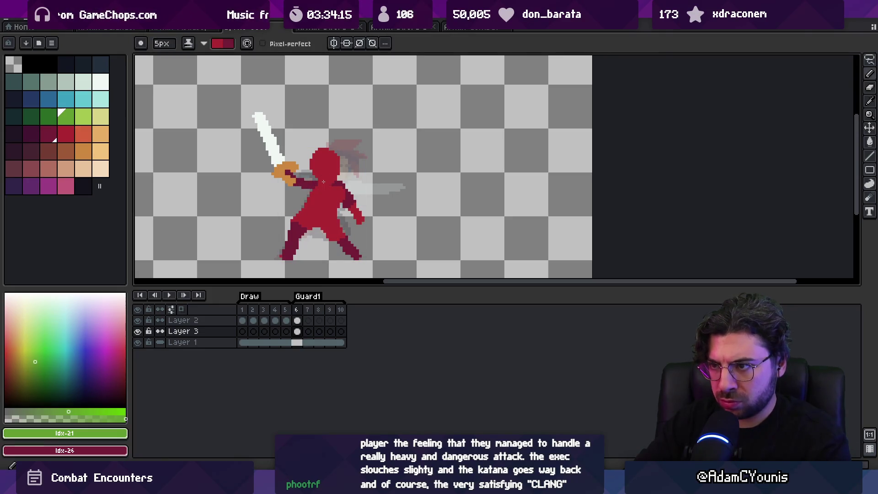
pyautogui.press('x')
pyautogui.press('x')
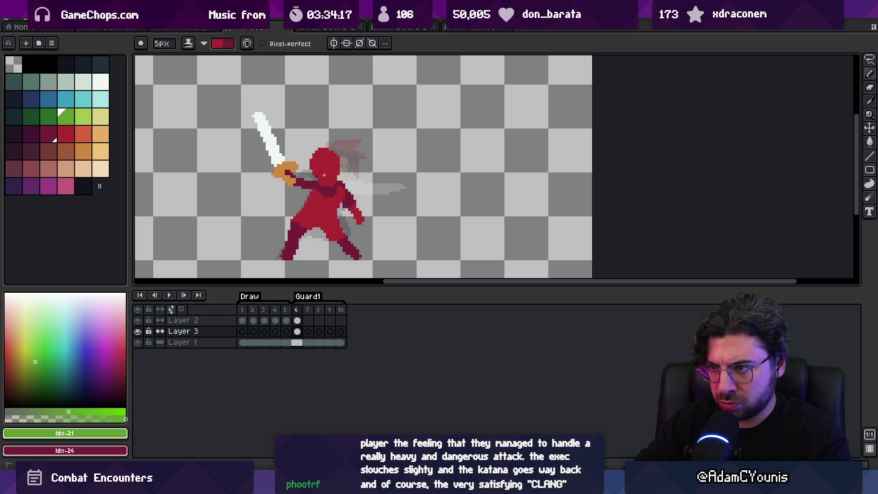
pyautogui.press('x')
pyautogui.press('x')
pyautogui.press('x')
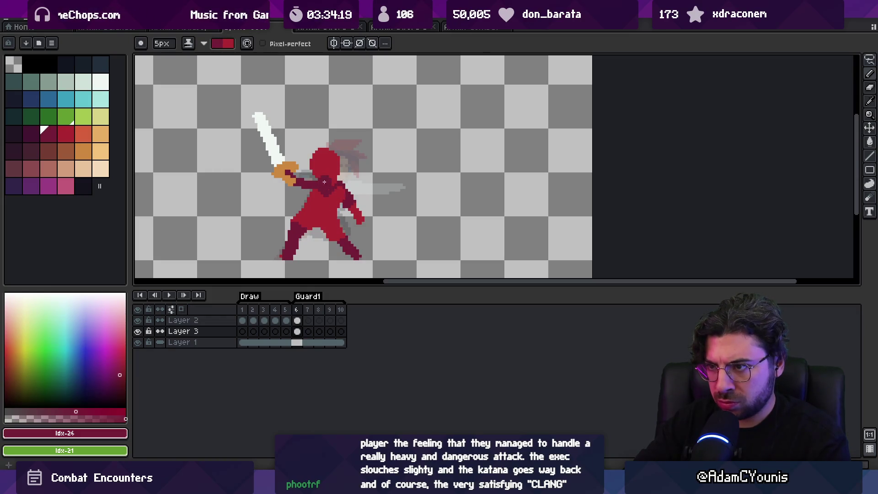
pyautogui.press('z')
pyautogui.scroll(-5, 343, 142)
pyautogui.scroll(4, 366, 165)
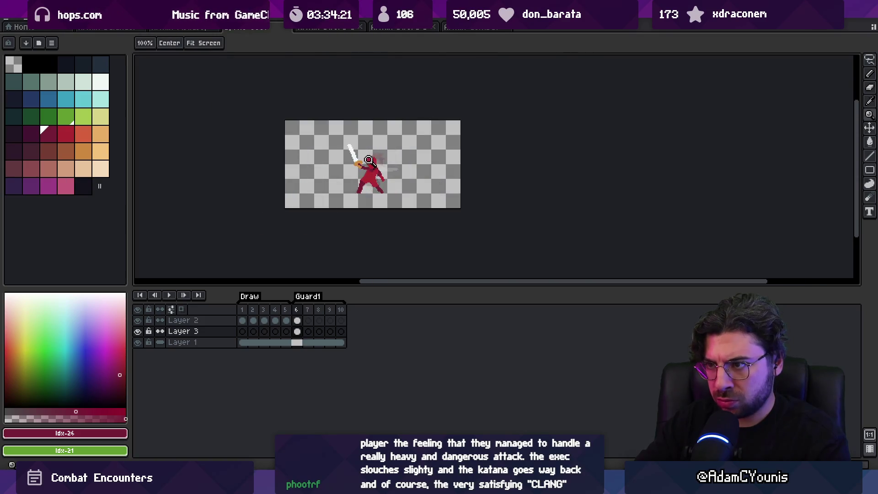
# Step: Return to frame 6 and sample the bright red and dark maroon from the sprite
pyautogui.moveTo(244, 310); pyautogui.dragTo(311, 307)
pyautogui.click(296, 309)
pyautogui.scroll(3, 384, 183)
pyautogui.press('b')
pyautogui.press('alt')
pyautogui.keyDown('alt'); pyautogui.click(398, 198); pyautogui.keyUp('alt')
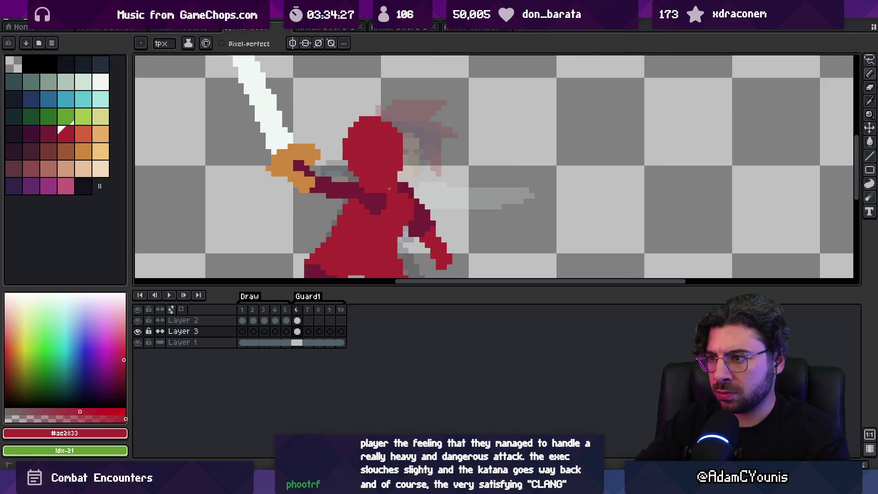
pyautogui.keyDown('alt'); pyautogui.click(392, 189); pyautogui.keyUp('alt')
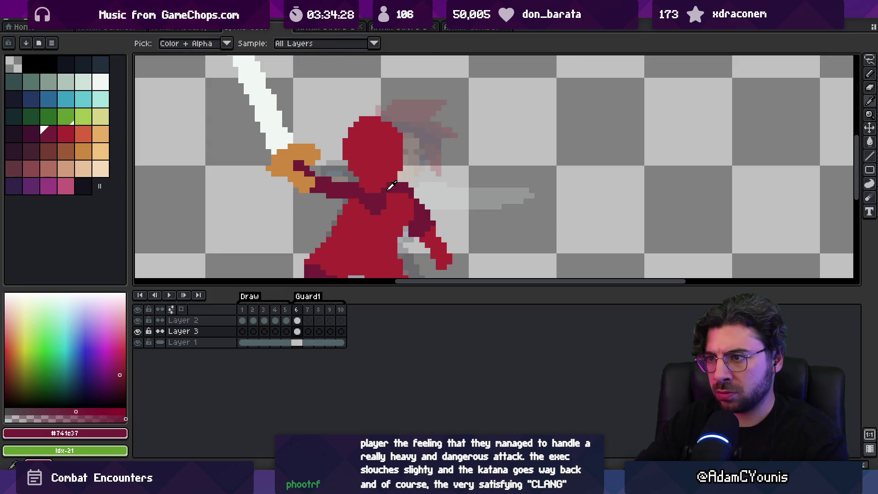
pyautogui.keyDown('alt'); pyautogui.click(360, 173); pyautogui.keyUp('alt')
pyautogui.keyDown('alt'); pyautogui.click(379, 187); pyautogui.keyUp('alt')
pyautogui.keyDown('alt'); pyautogui.click(361, 181); pyautogui.keyUp('alt')
pyautogui.keyDown('alt'); pyautogui.click(366, 192); pyautogui.keyUp('alt')
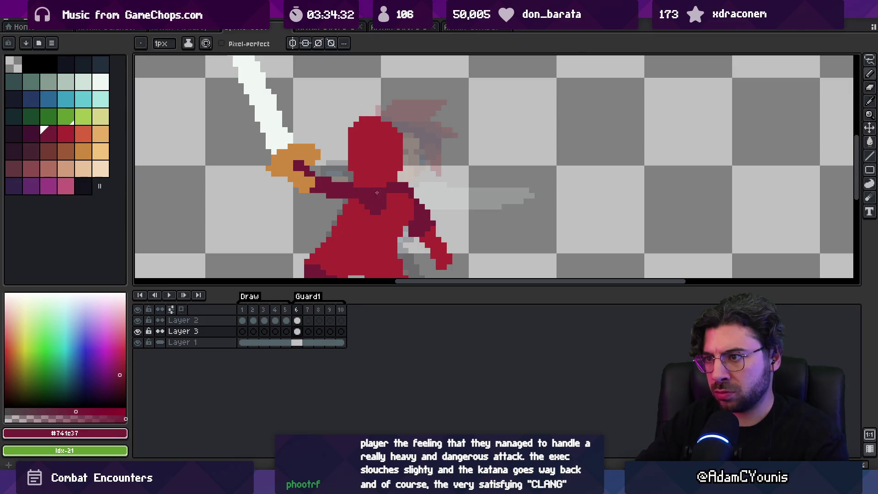
# Step: Paint a second dark maroon eye on the swordsman's face
pyautogui.press('z')
pyautogui.scroll(-4, 372, 159)
pyautogui.scroll(4, 373, 159)
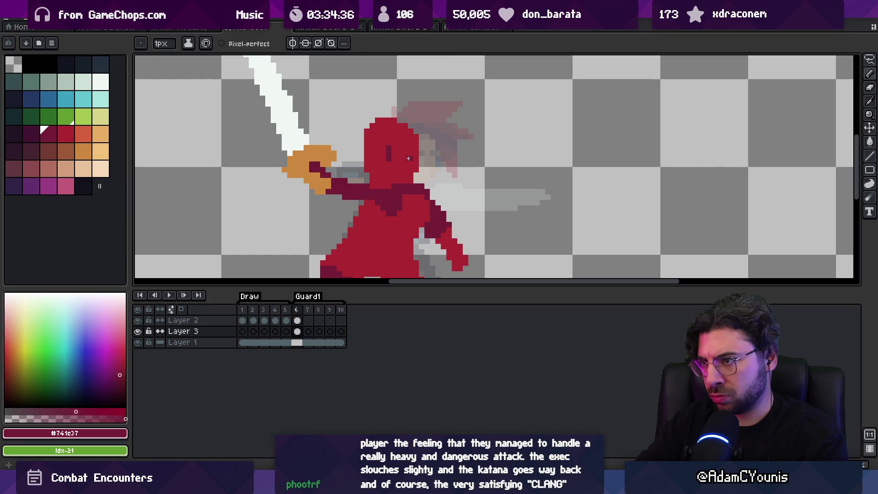
pyautogui.click(410, 160)
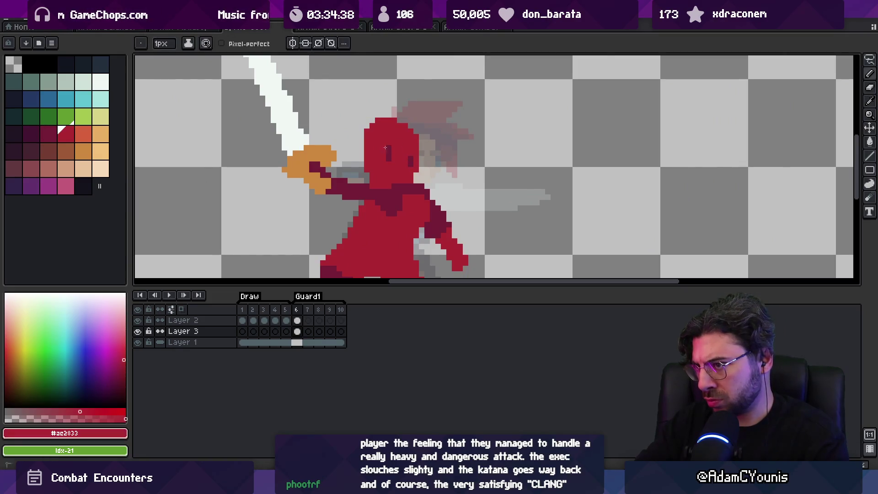
pyautogui.press('z')
pyautogui.scroll(-4, 412, 160)
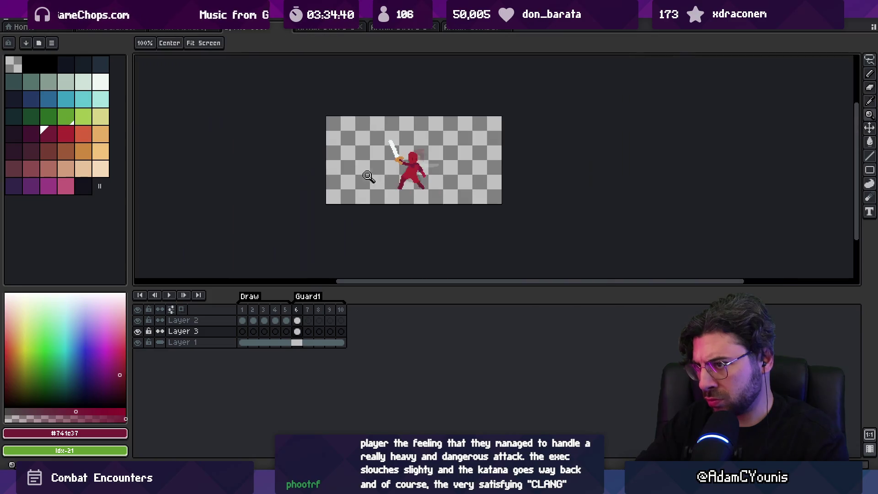
pyautogui.scroll(4, 397, 170)
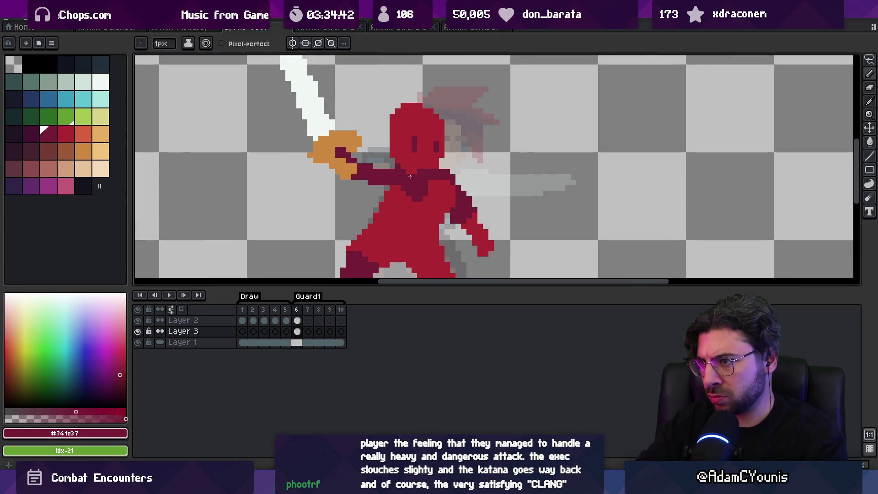
pyautogui.keyDown('alt'); pyautogui.click(409, 179); pyautogui.keyUp('alt')
pyautogui.press('z')
pyautogui.scroll(-4, 401, 158)
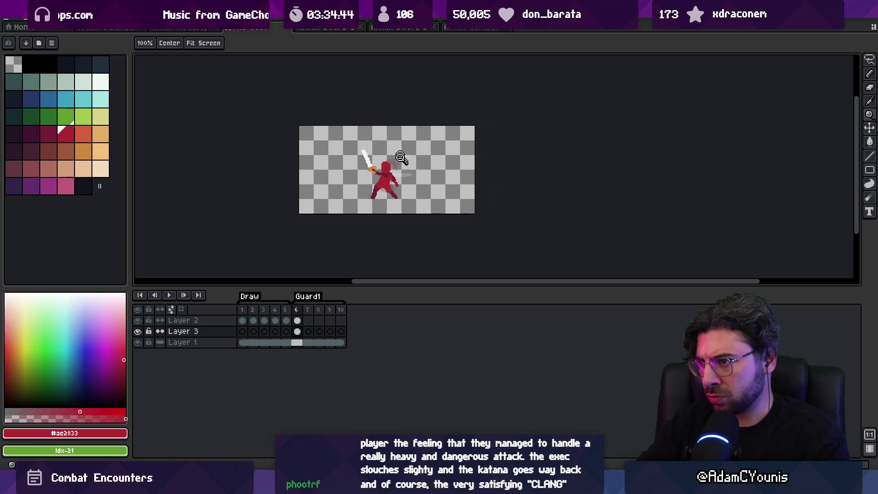
pyautogui.scroll(4, 401, 158)
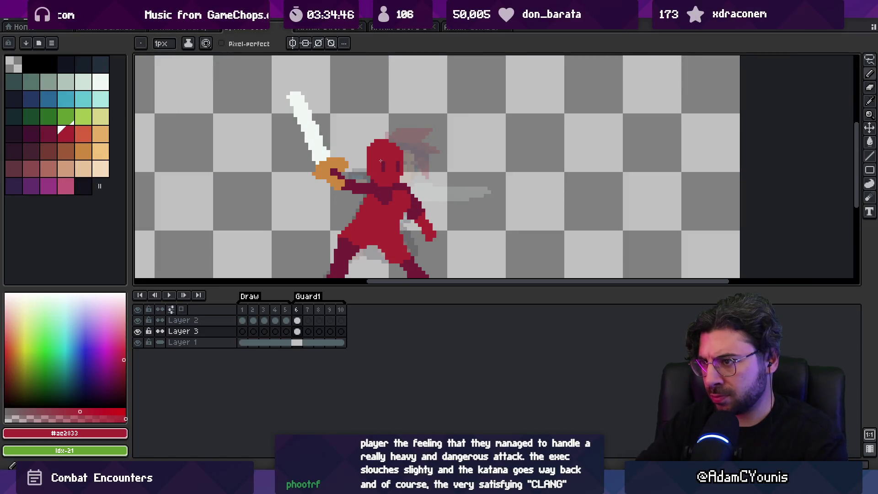
pyautogui.press('z')
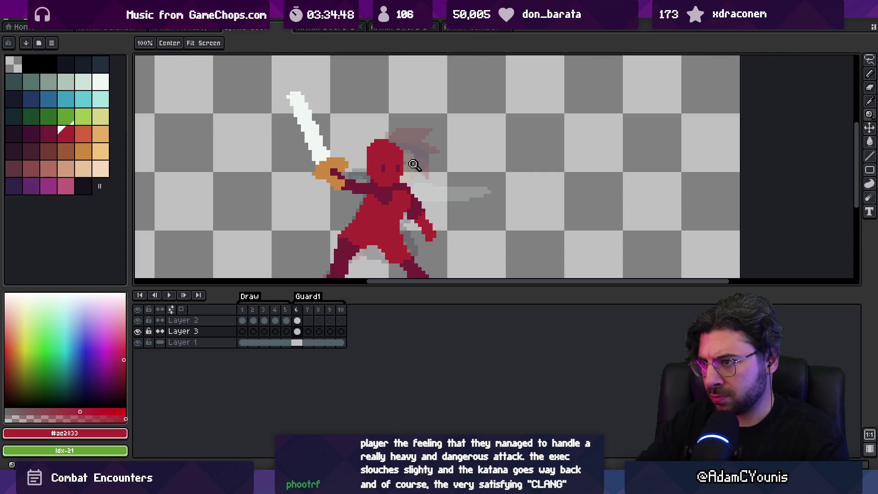
pyautogui.scroll(-4, 404, 157)
pyautogui.scroll(4, 404, 149)
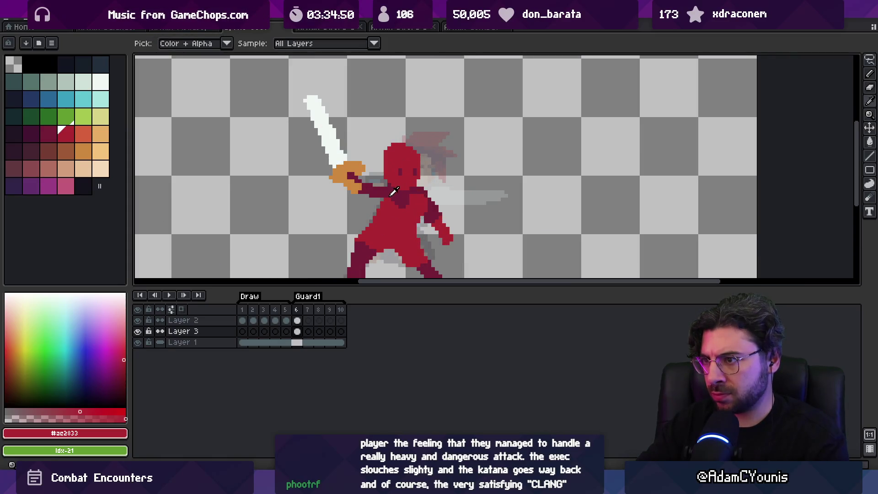
# Step: Sample the maroon and bright red to add darker line details on the chest and shoulder
pyautogui.press('alt')
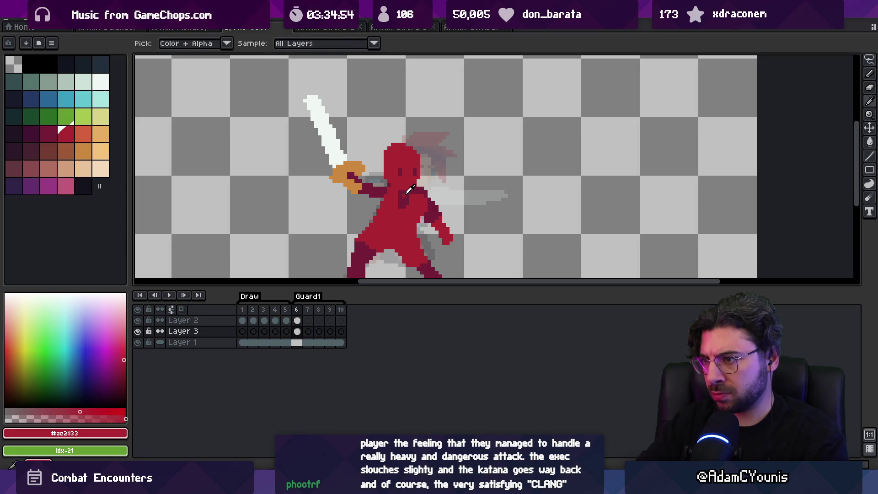
pyautogui.keyDown('alt'); pyautogui.click(404, 195); pyautogui.keyUp('alt')
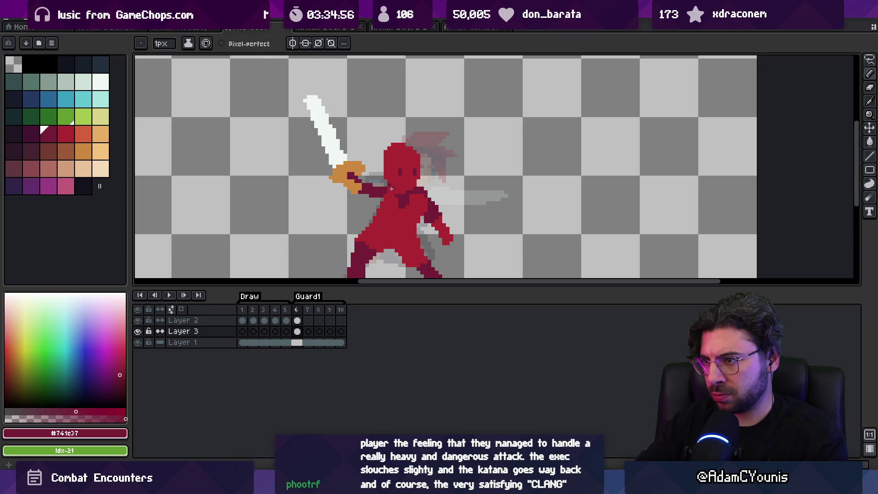
pyautogui.keyDown('alt'); pyautogui.click(396, 195); pyautogui.keyUp('alt')
pyautogui.press('alt')
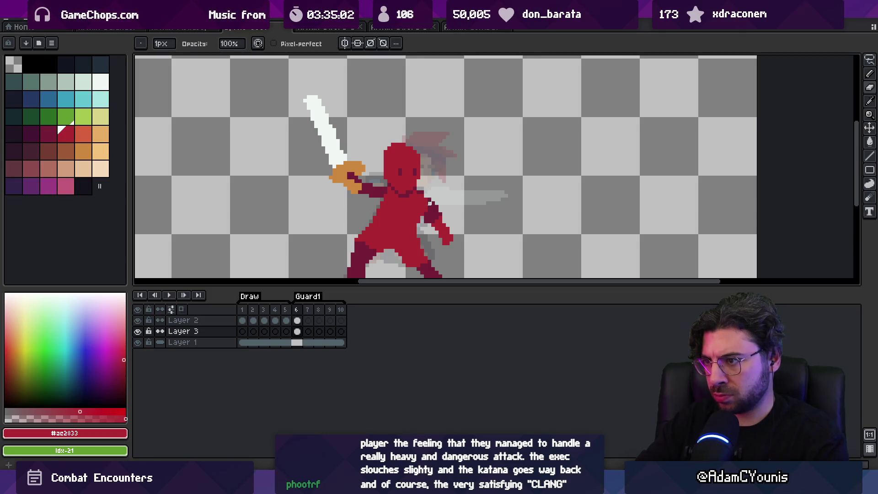
pyautogui.press('z')
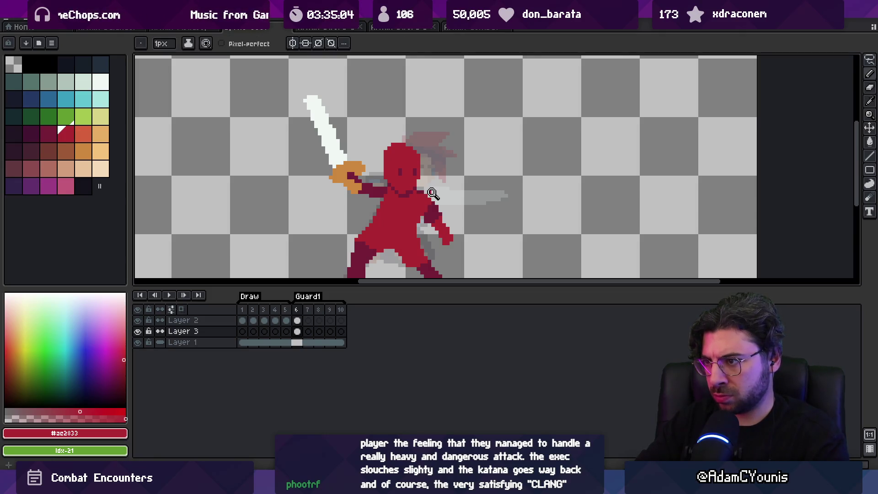
pyautogui.scroll(-3, 433, 193)
pyautogui.scroll(2, 405, 180)
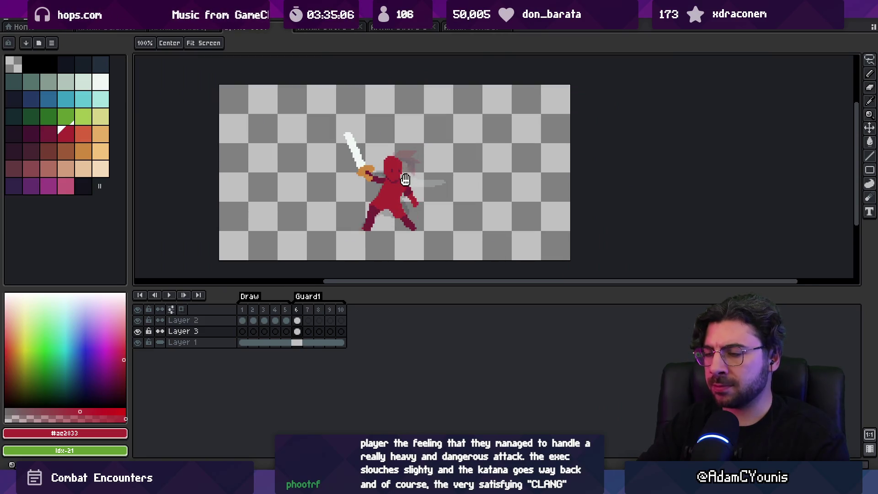
pyautogui.scroll(1, 405, 179)
pyautogui.press('b')
pyautogui.keyDown('alt'); pyautogui.click(319, 149); pyautogui.keyUp('alt')
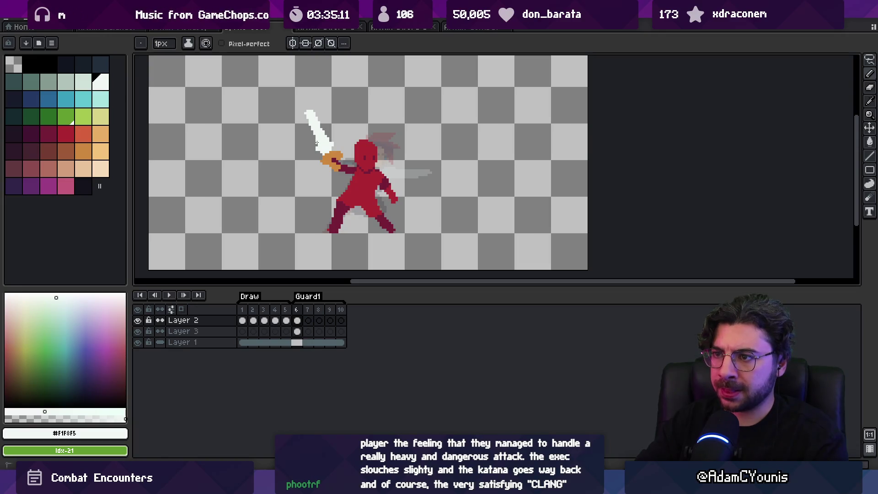
# Step: Undo the extra pixels at the sword's tip and sample the hilt orange and arm dark red
pyautogui.hotkey('ctrl', 'z')
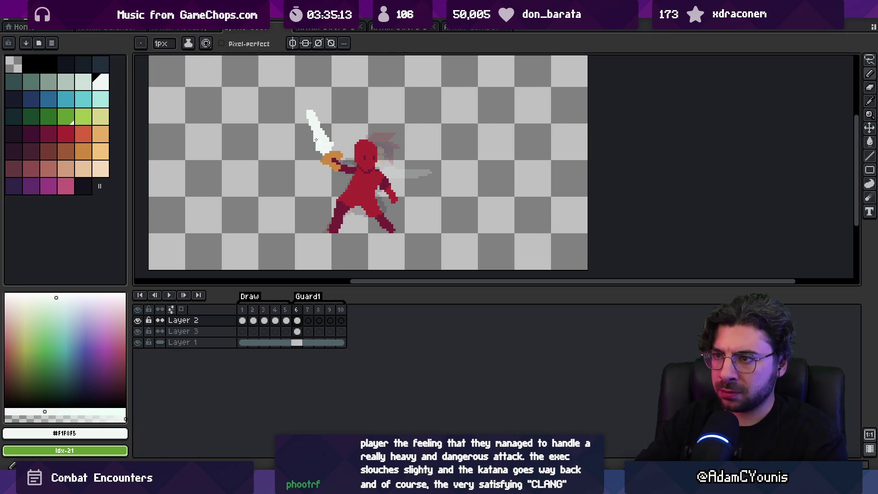
pyautogui.press('e')
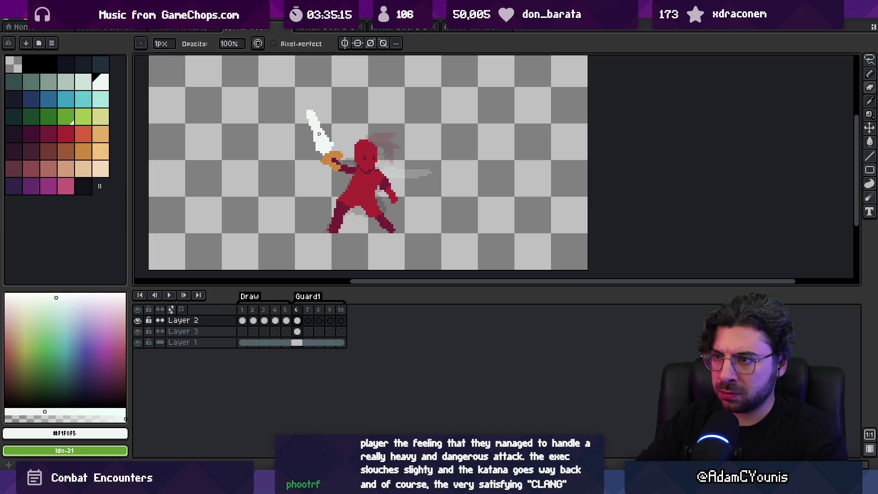
pyautogui.press('v')
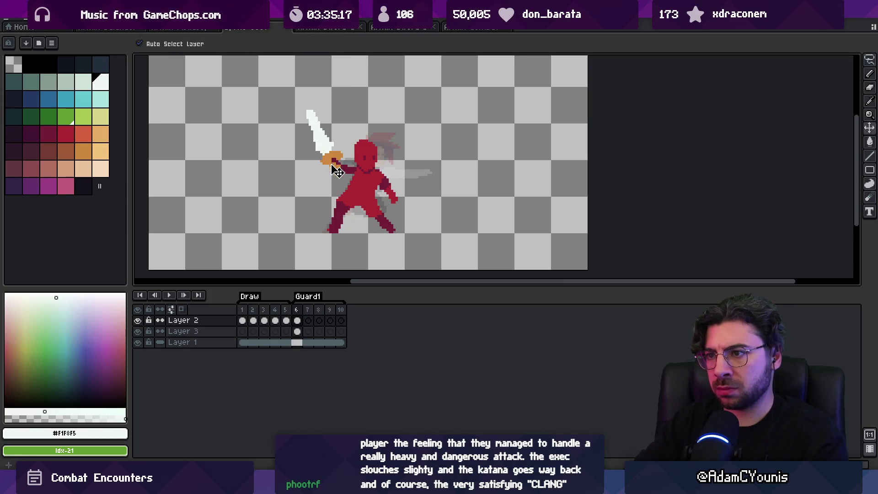
pyautogui.press('b')
pyautogui.press('alt')
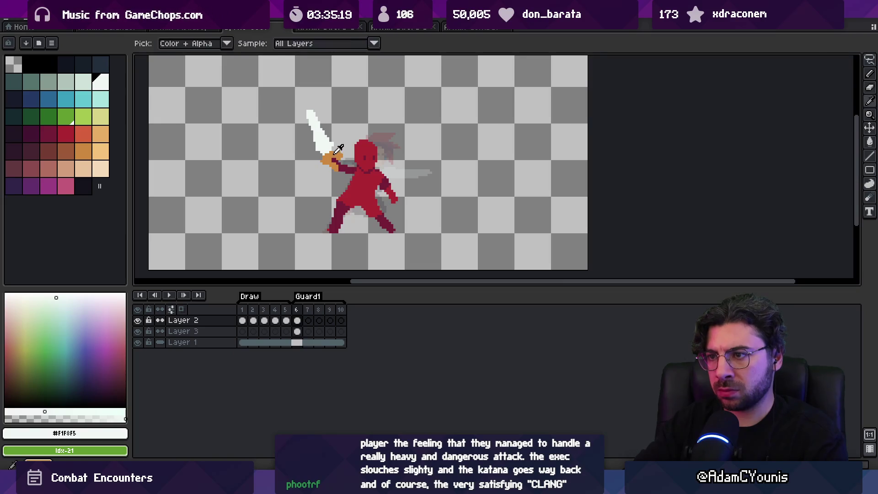
pyautogui.keyDown('alt'); pyautogui.click(335, 155); pyautogui.keyUp('alt')
pyautogui.press('alt')
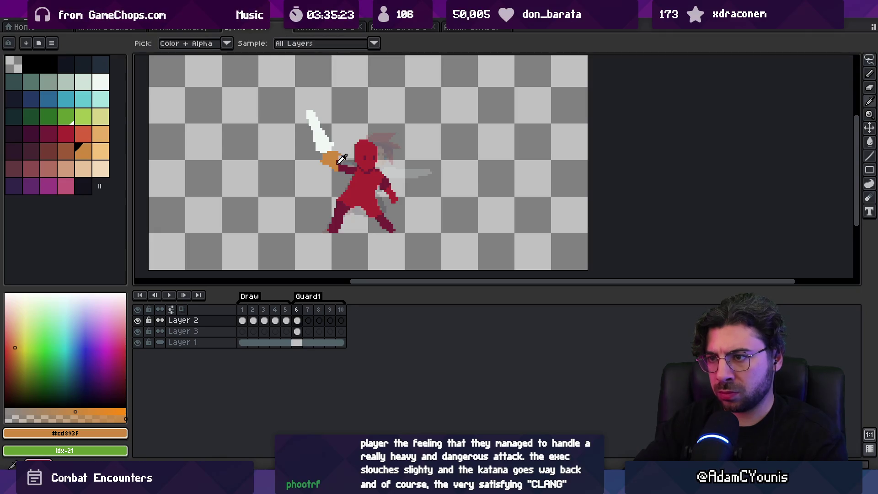
pyautogui.keyDown('alt'); pyautogui.click(334, 163); pyautogui.keyUp('alt')
# Step: Lasso around the katana and hilt and tilt them about -6.6° more upright
pyautogui.press('q')
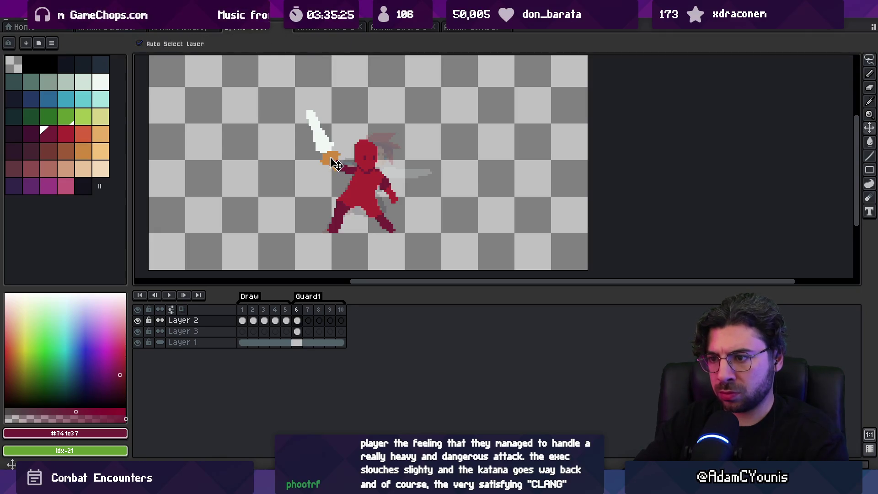
pyautogui.moveTo(308, 102)
pyautogui.mouseDown()
pyautogui.moveTo(319, 154)
pyautogui.moveTo(337, 146)
pyautogui.mouseUp()
pyautogui.moveTo(357, 101); pyautogui.dragTo(336, 152)
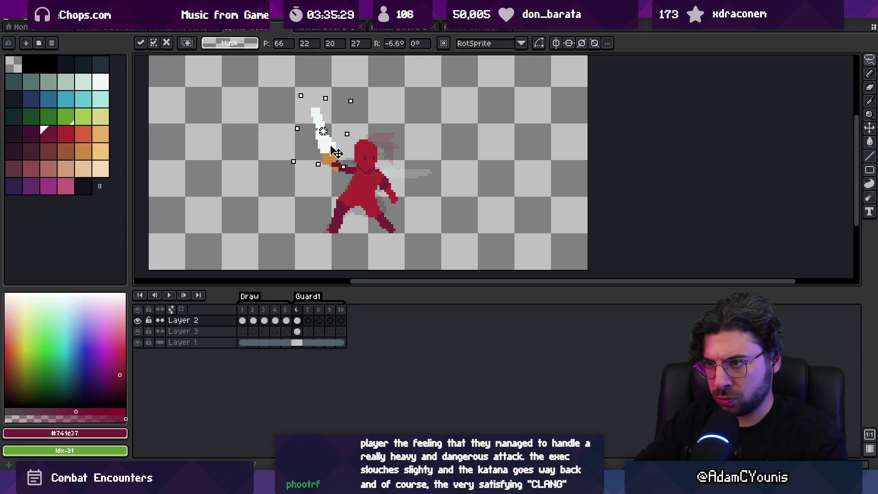
# Step: Commit the tilted katana on frame 6, then try erasing blade-edge pixels and undo
pyautogui.press('b')
pyautogui.keyDown('alt'); pyautogui.click(323, 122); pyautogui.keyUp('alt')
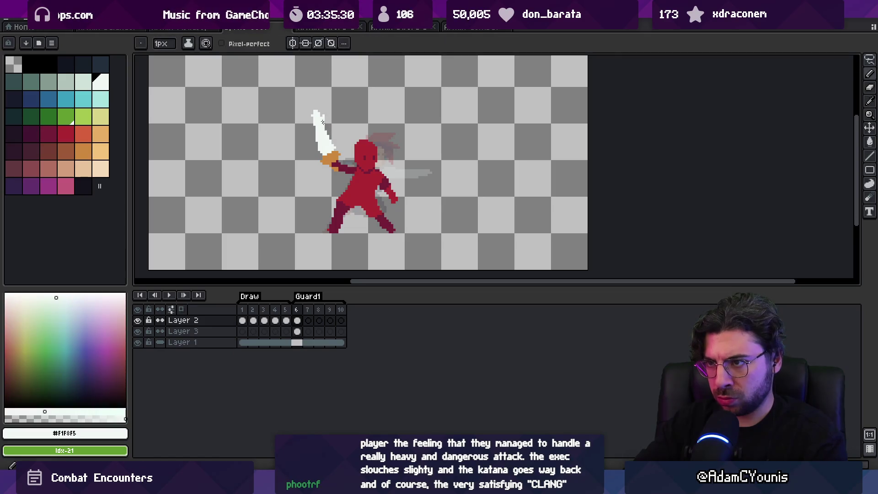
pyautogui.press('e')
pyautogui.moveTo(315, 119); pyautogui.dragTo(316, 127)
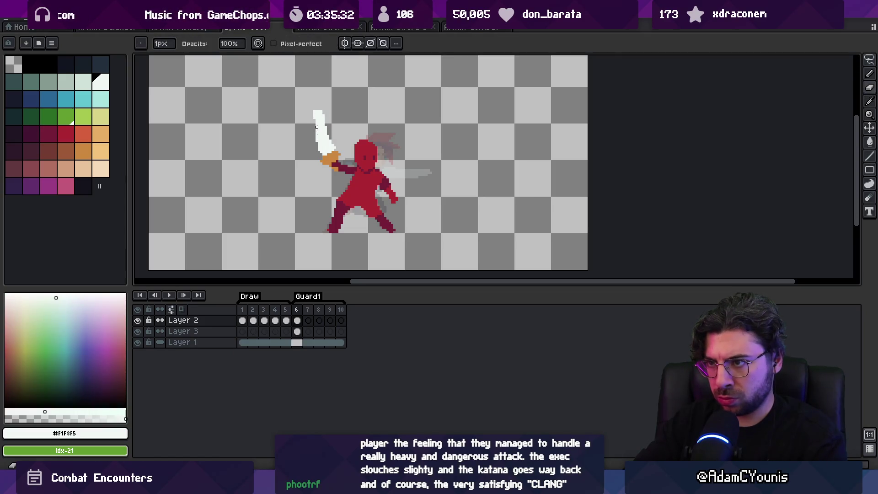
pyautogui.hotkey('ctrl', 'z')
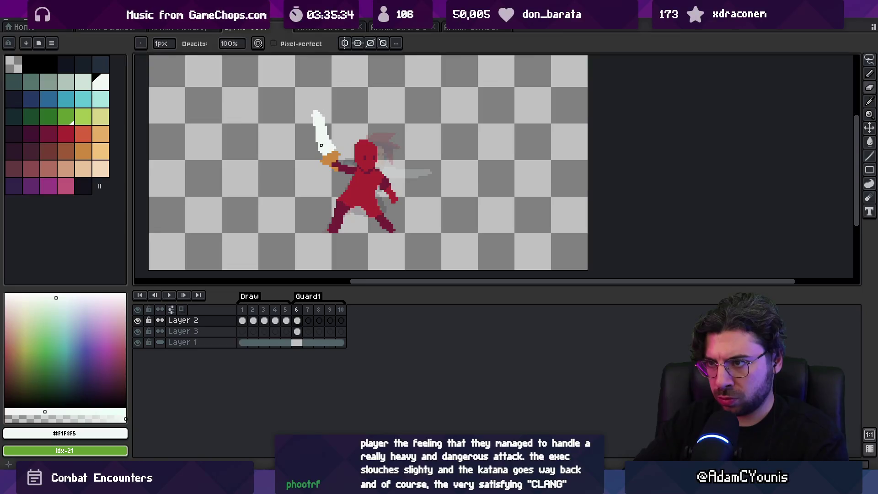
pyautogui.press('e')
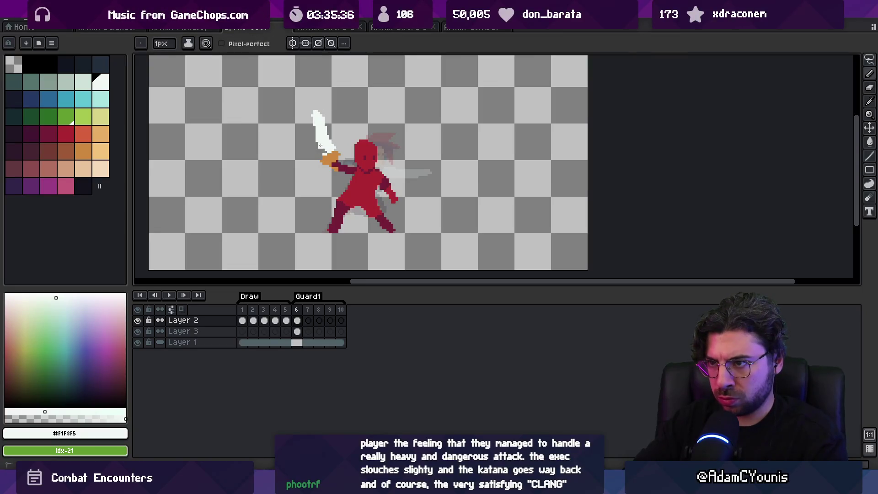
pyautogui.press('b')
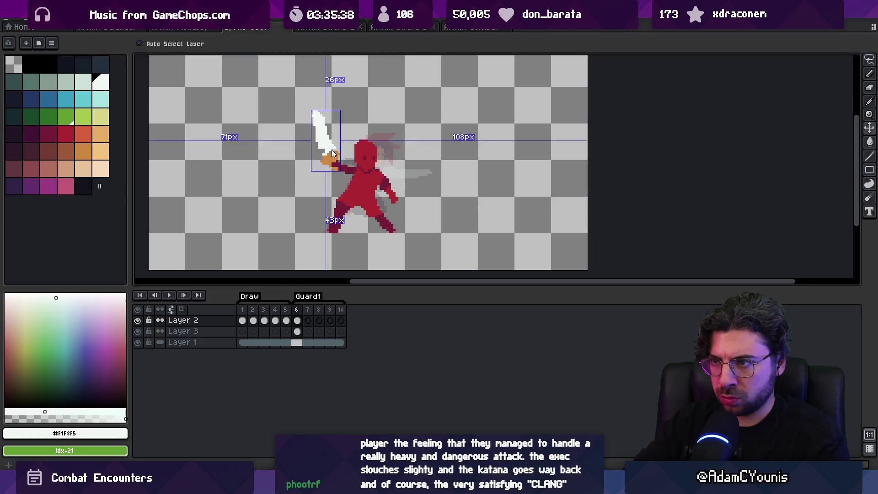
# Step: Zoom in and sample the hilt's orange and the blade's white to refine the pixels
pyautogui.scroll(4, 335, 151)
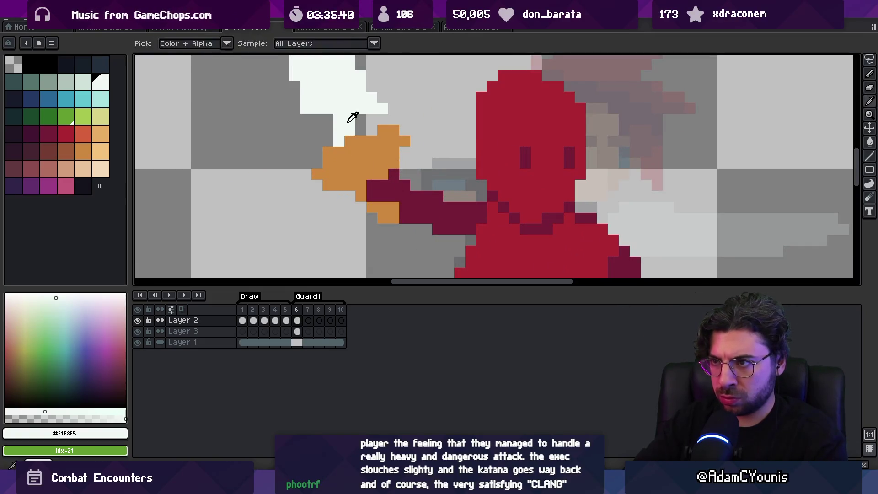
pyautogui.press('e')
pyautogui.keyDown('alt'); pyautogui.click(359, 136); pyautogui.keyUp('alt')
pyautogui.press('z')
pyautogui.scroll(-4, 347, 137)
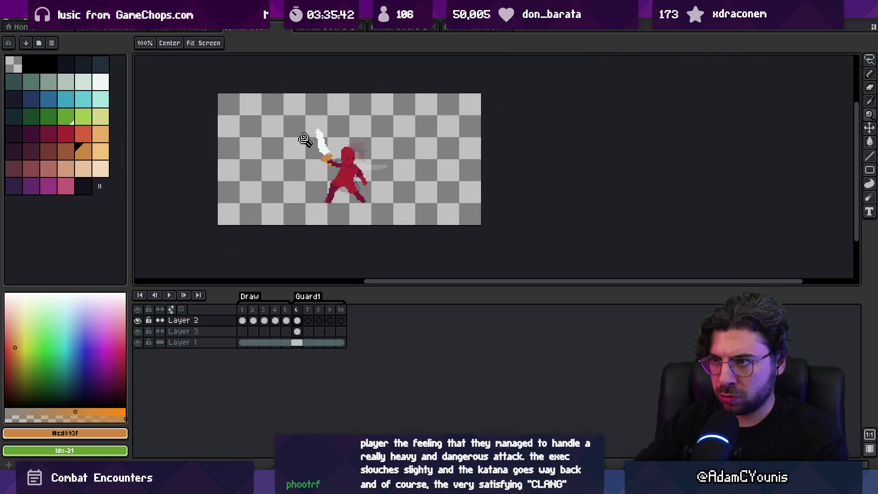
pyautogui.scroll(2, 332, 137)
pyautogui.press('b')
pyautogui.keyDown('alt'); pyautogui.click(325, 132); pyautogui.keyUp('alt')
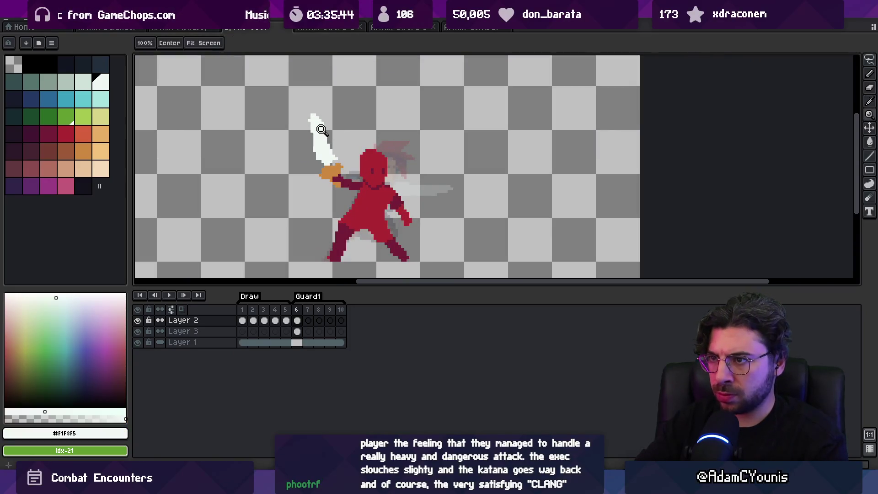
pyautogui.press('e')
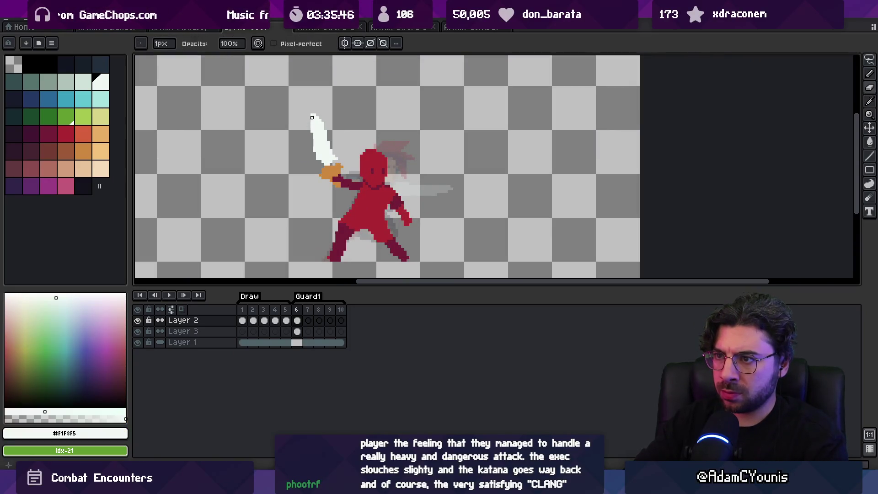
pyautogui.press('b')
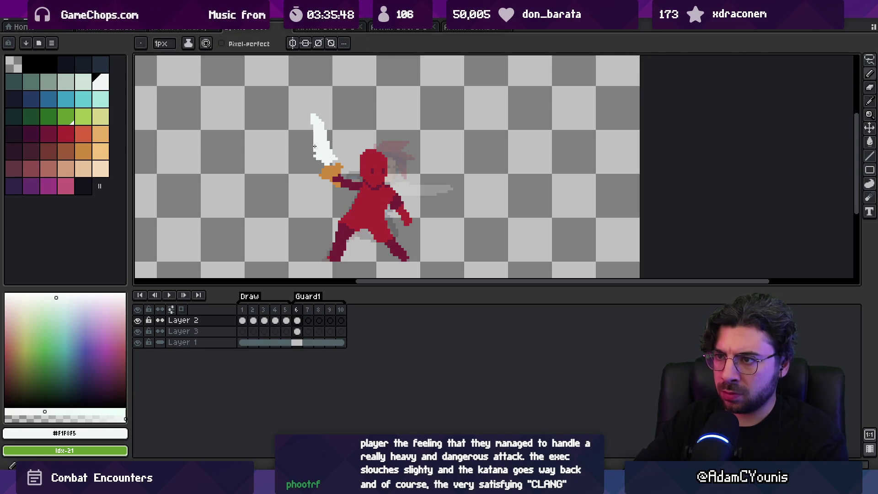
# Step: Zoom out and back in on the katana, resampling the blade white and hilt orange
pyautogui.press('z')
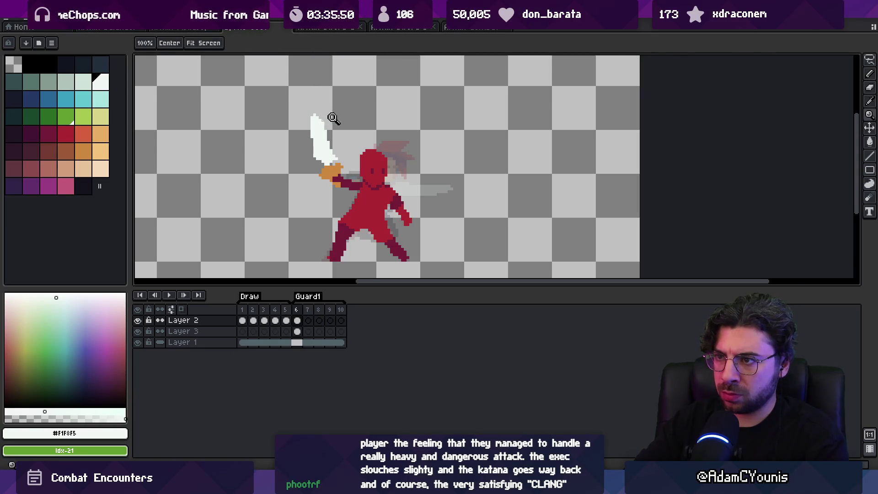
pyautogui.rightClick(331, 117)
pyautogui.click(344, 118)
pyautogui.press('b')
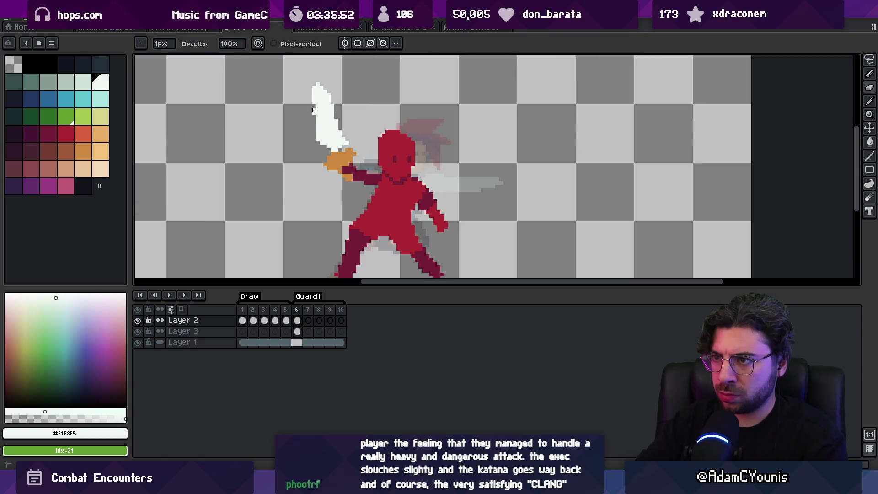
pyautogui.keyDown('alt'); pyautogui.click(329, 95); pyautogui.keyUp('alt')
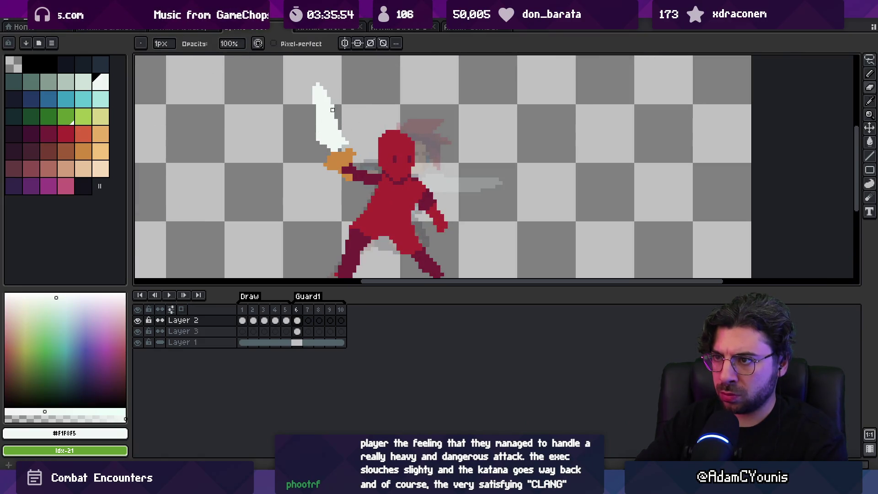
pyautogui.press('z')
pyautogui.rightClick(316, 105)
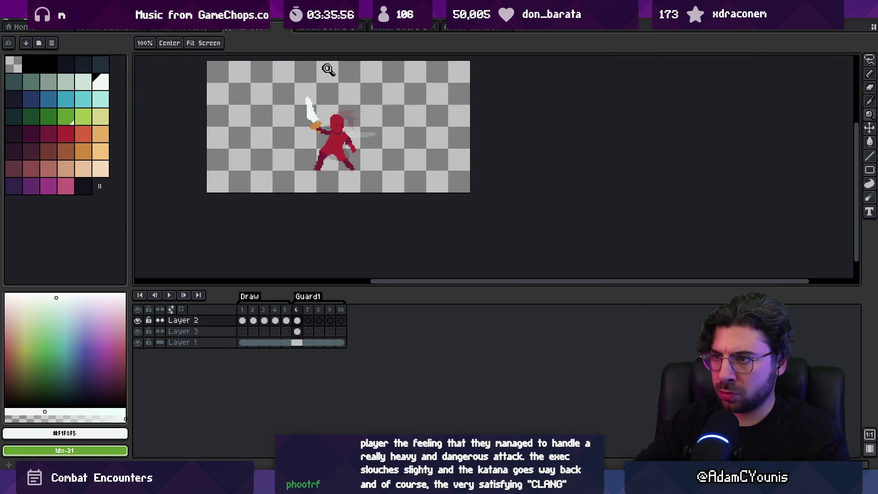
pyautogui.click(340, 97)
pyautogui.keyDown('alt'); pyautogui.click(295, 143); pyautogui.keyUp('alt')
pyautogui.press('b')
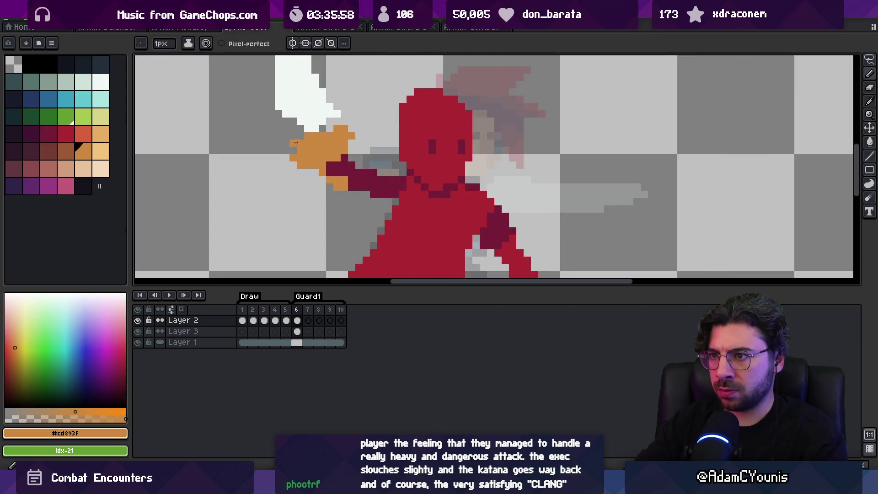
# Step: Zoom out and scrub frames 1–7 to preview the motion, ending on frame 6
pyautogui.press('z')
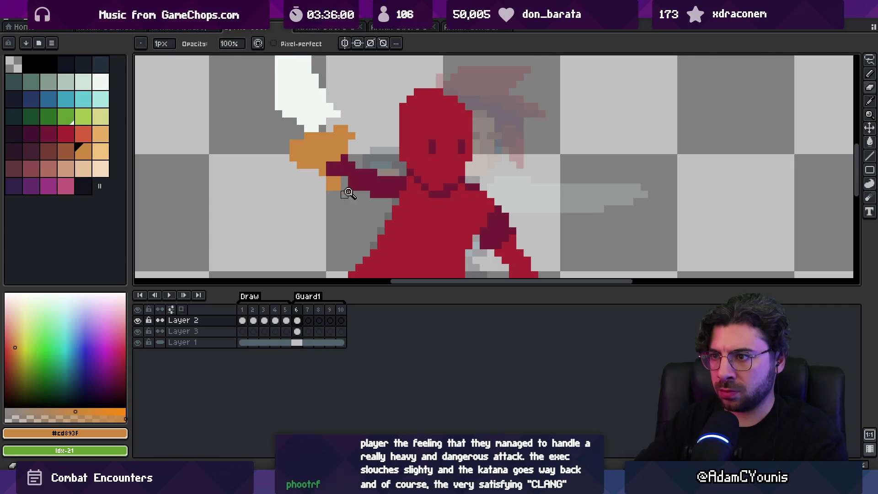
pyautogui.rightClick(347, 190)
pyautogui.moveTo(243, 309); pyautogui.dragTo(312, 308)
pyautogui.click(297, 310)
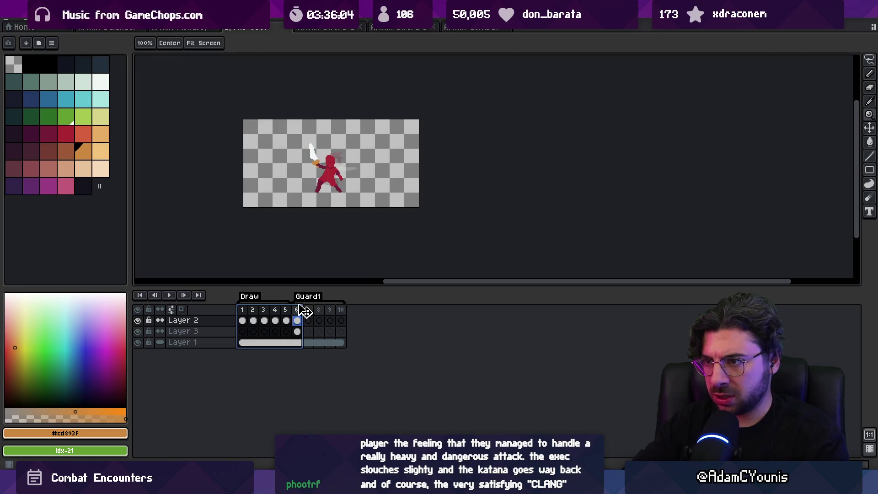
# Step: Lasso the katana on frame 6 and copy it
pyautogui.press('+')
pyautogui.click(297, 320)
pyautogui.press('v')
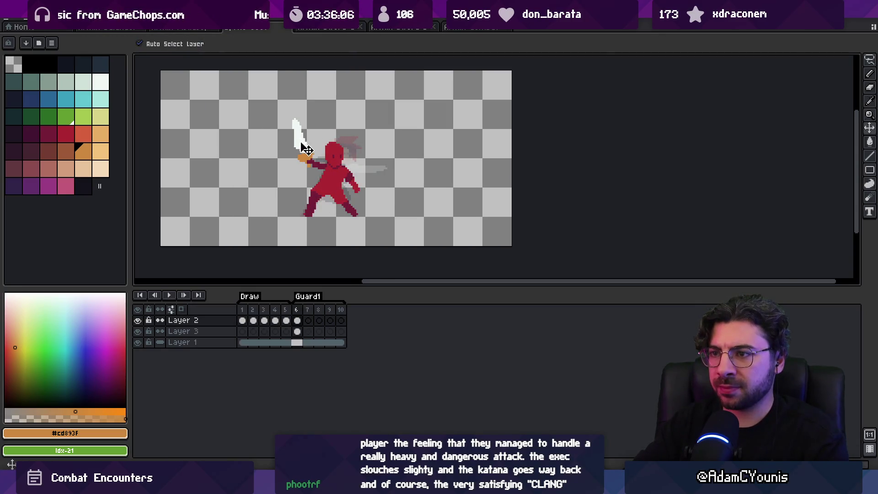
pyautogui.press('q')
pyautogui.moveTo(310, 92)
pyautogui.mouseDown()
pyautogui.moveTo(295, 174)
pyautogui.moveTo(313, 92)
pyautogui.mouseUp()
pyautogui.hotkey('ctrl', 'c')
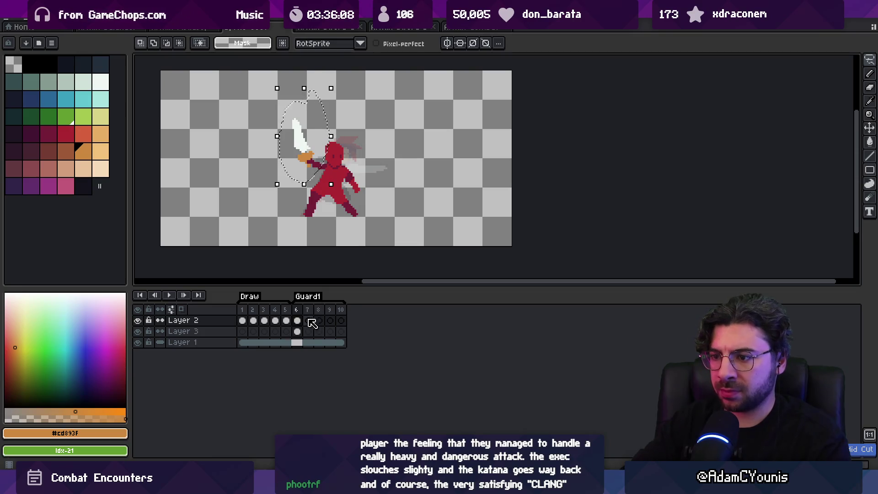
# Step: Paste the katana on frame 7, rotate it about 15.8°, shift it down-left and commit
pyautogui.press('Right')
pyautogui.hotkey('ctrl', 'v')
pyautogui.press('Return')
pyautogui.moveTo(339, 98); pyautogui.dragTo(320, 103)
pyautogui.moveTo(300, 153); pyautogui.dragTo(305, 164)
pyautogui.click(304, 269)
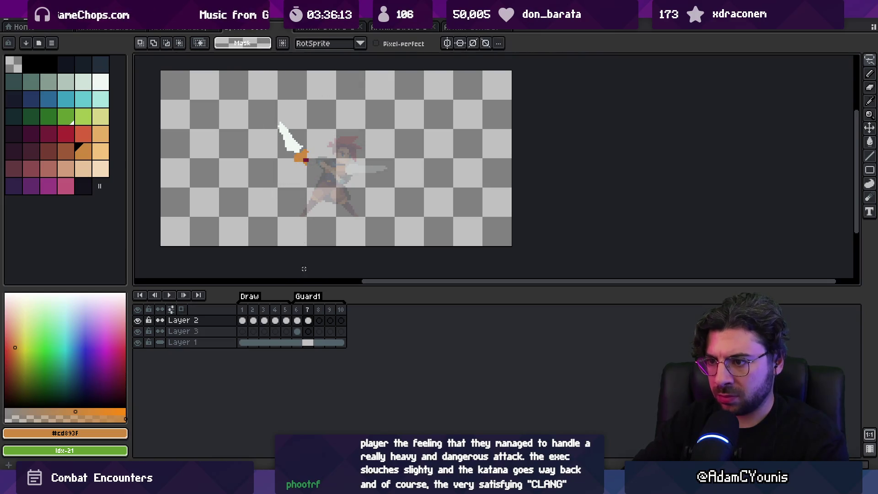
# Step: Preview frames 1–7, check empty frame 8, and return to frame 7
pyautogui.moveTo(243, 309); pyautogui.dragTo(311, 311)
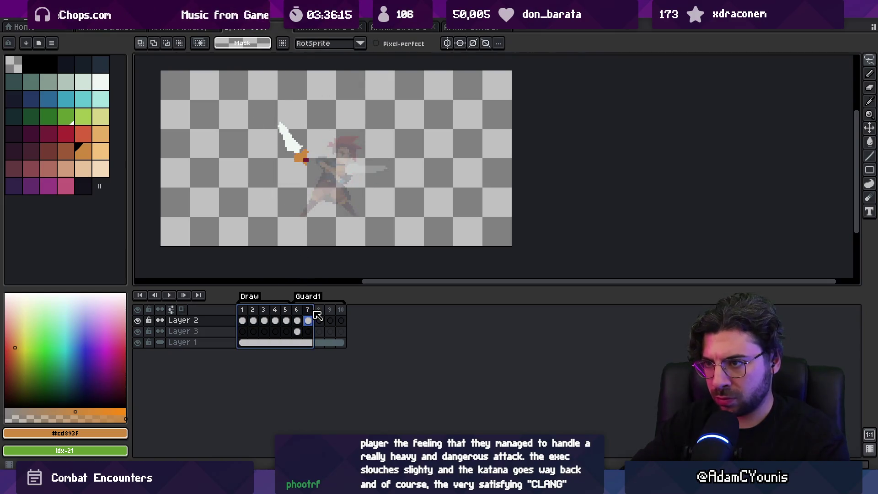
pyautogui.click(315, 316)
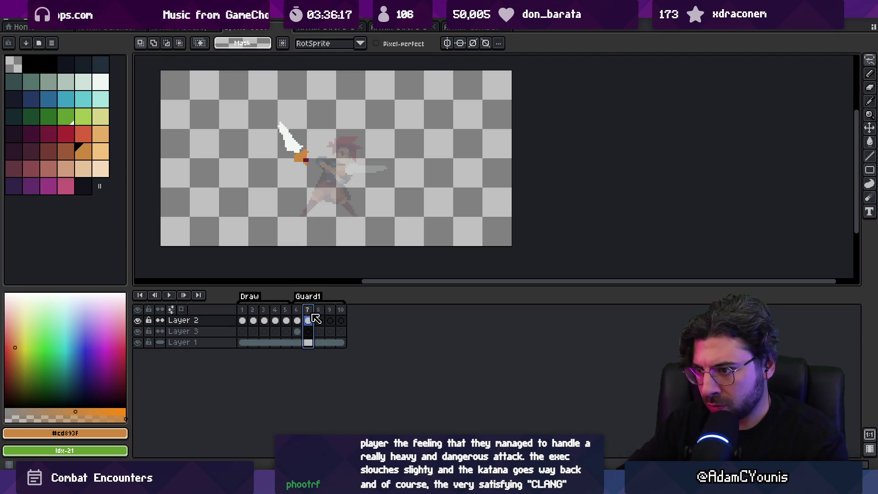
pyautogui.click(321, 321)
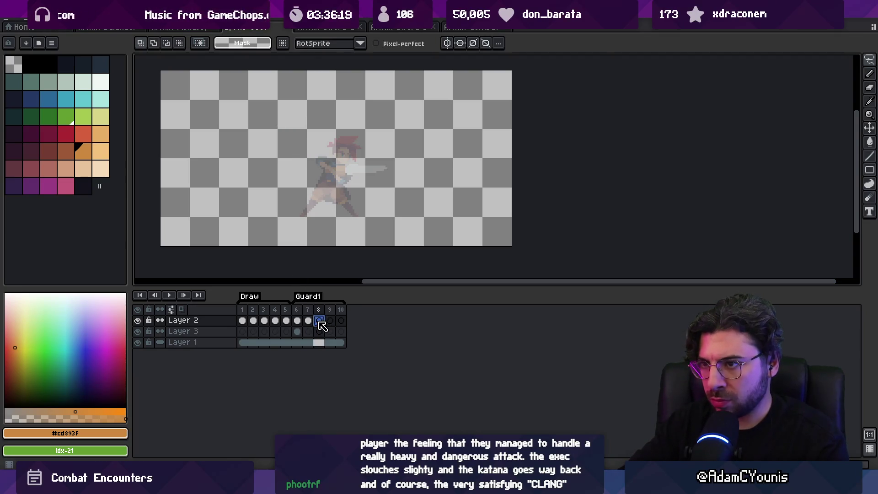
pyautogui.press('b')
pyautogui.click(308, 321)
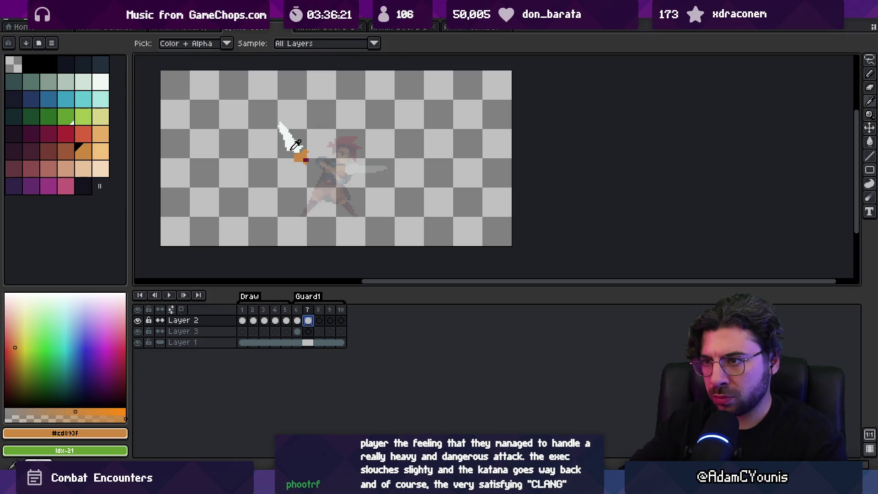
# Step: Pick the blade white, move to frame 8 and enable onion skin to ghost frame 7
pyautogui.keyDown('alt'); pyautogui.click(289, 137); pyautogui.keyUp('alt')
pyautogui.press('Right')
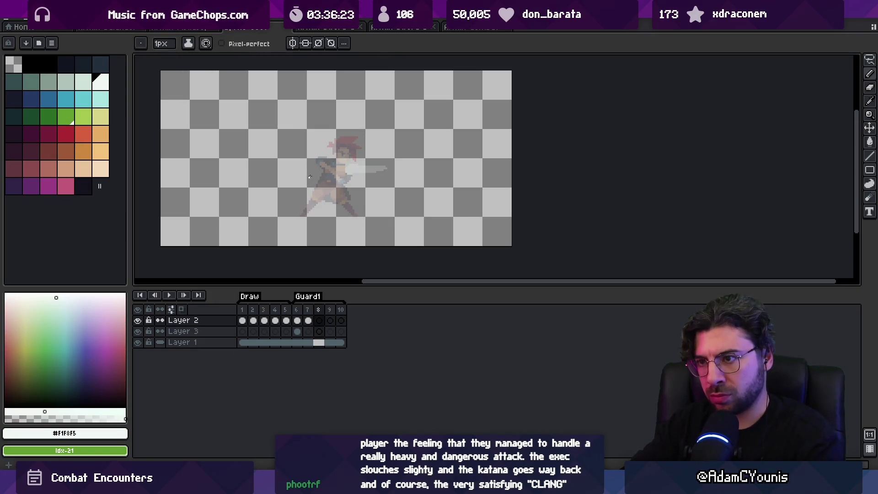
pyautogui.press('Return')
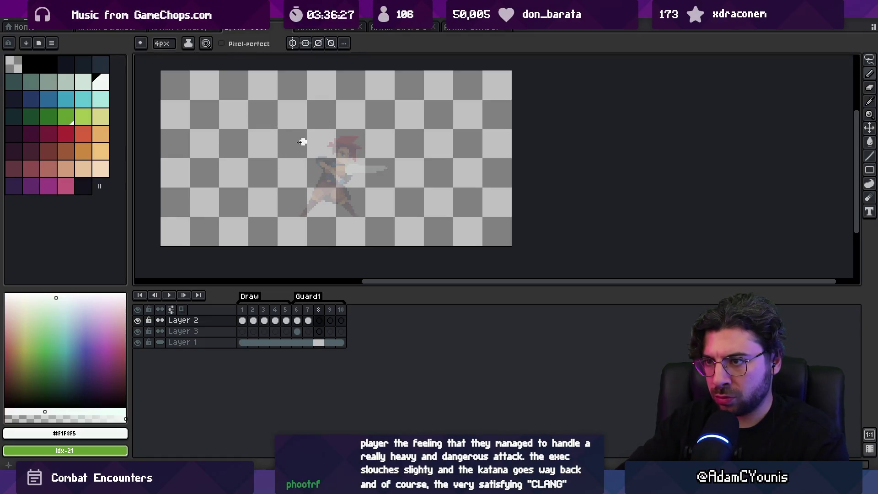
pyautogui.hotkey('ctrl', 'z')
pyautogui.press('F3')
# Step: Draw a curved white slash arc on frame 8, thickening it and undoing excess
pyautogui.moveTo(277, 126); pyautogui.dragTo(320, 161)
pyautogui.hotkey('ctrl', 'z')
pyautogui.moveTo(280, 130); pyautogui.dragTo(328, 168)
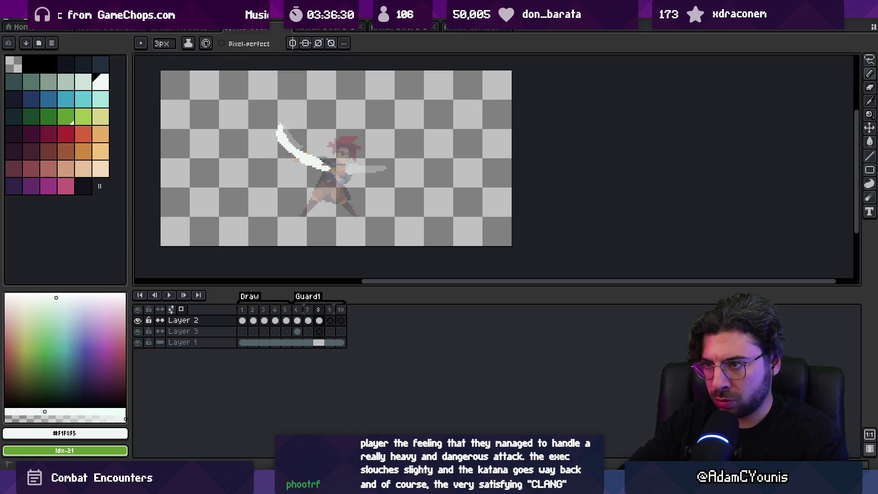
pyautogui.press('b')
pyautogui.hotkey('ctrl', 'z')
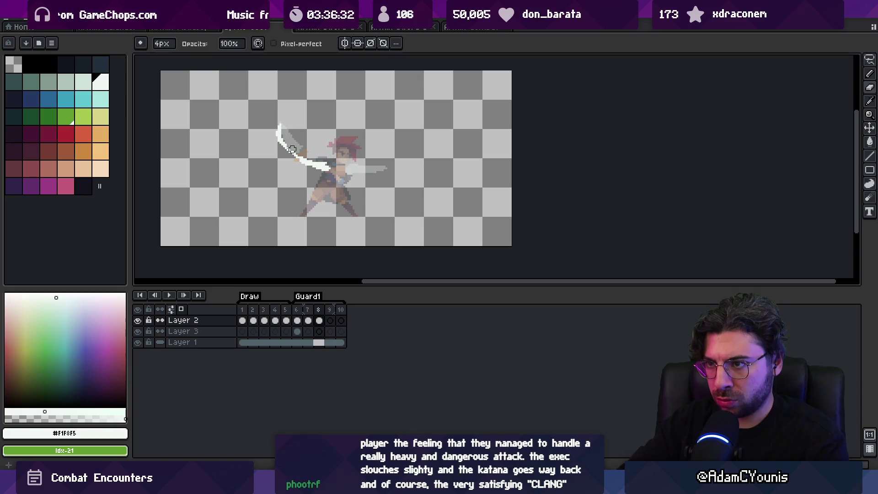
pyautogui.press('e')
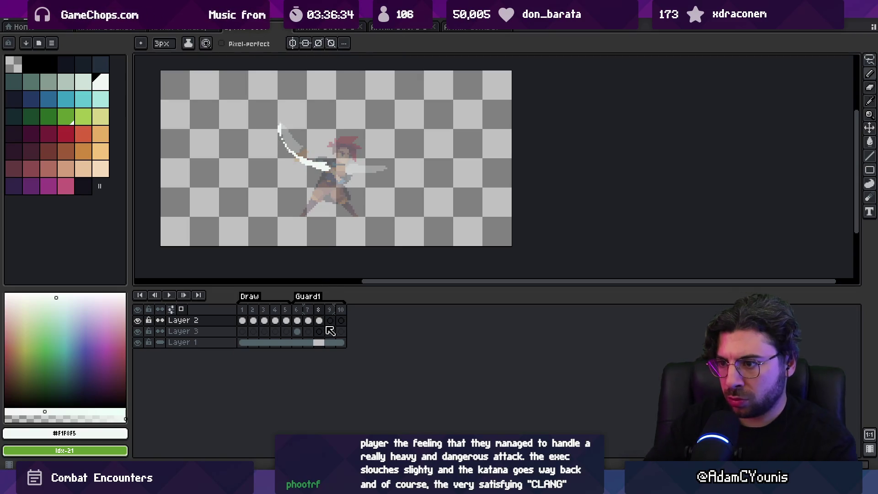
# Step: Compare frames 5 and 9, drag frame 5 to position 10, then play from frame 1
pyautogui.click(281, 324)
pyautogui.click(336, 325)
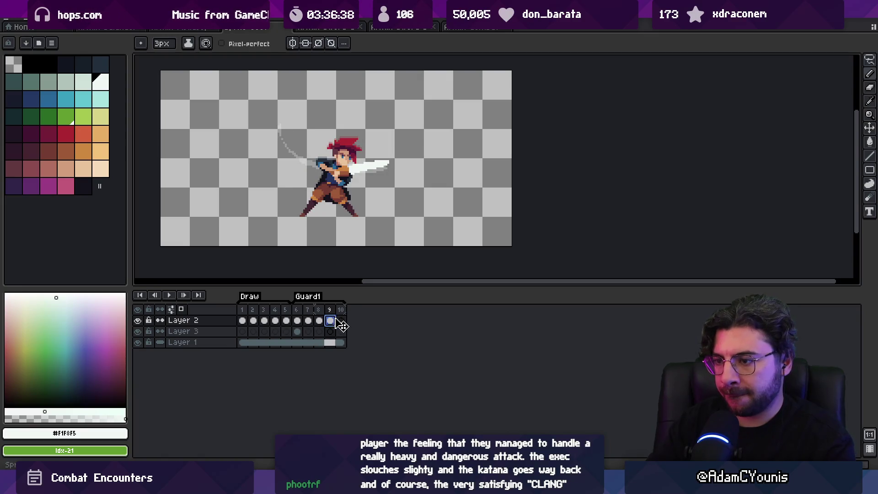
pyautogui.click(290, 323)
pyautogui.click(339, 323)
pyautogui.click(289, 312)
pyautogui.moveTo(290, 312); pyautogui.dragTo(341, 311)
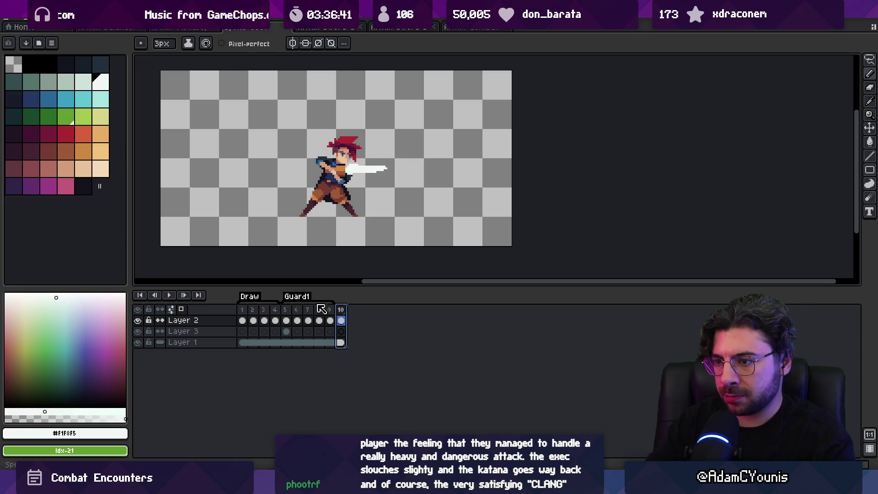
pyautogui.click(250, 312)
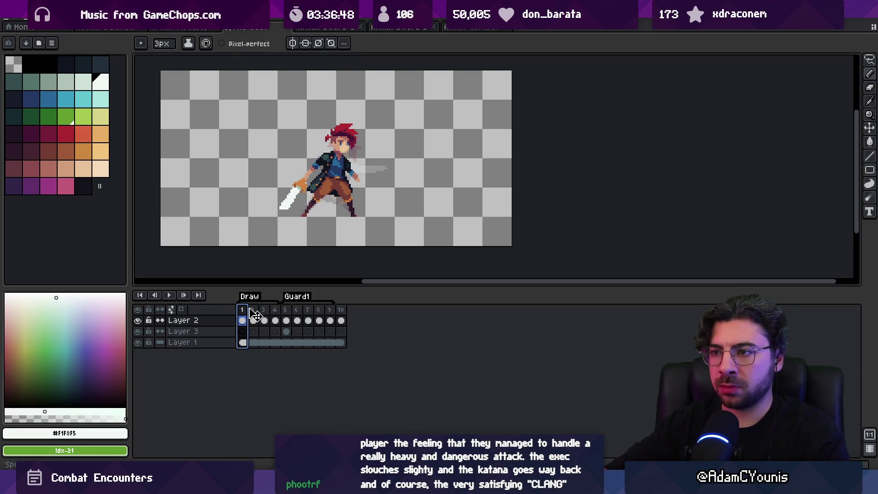
pyautogui.press('Return')
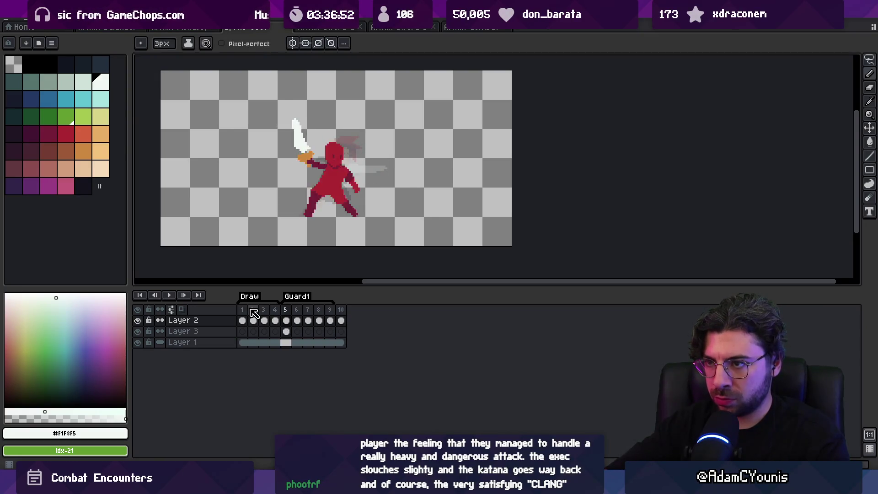
# Step: Stop playback on frame 5, lasso the katana and hilt, and rotate them about 24°
pyautogui.press('Return')
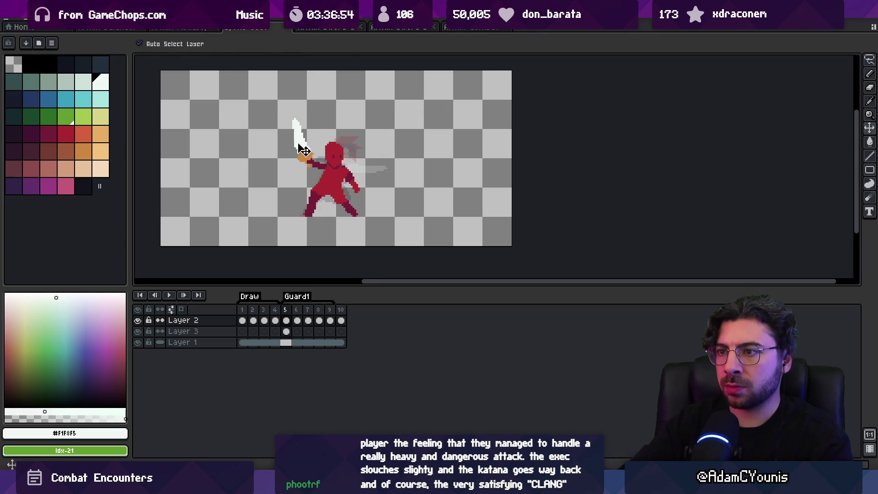
pyautogui.press('m')
pyautogui.moveTo(299, 108); pyautogui.dragTo(327, 164)
pyautogui.moveTo(307, 123); pyautogui.dragTo(323, 118)
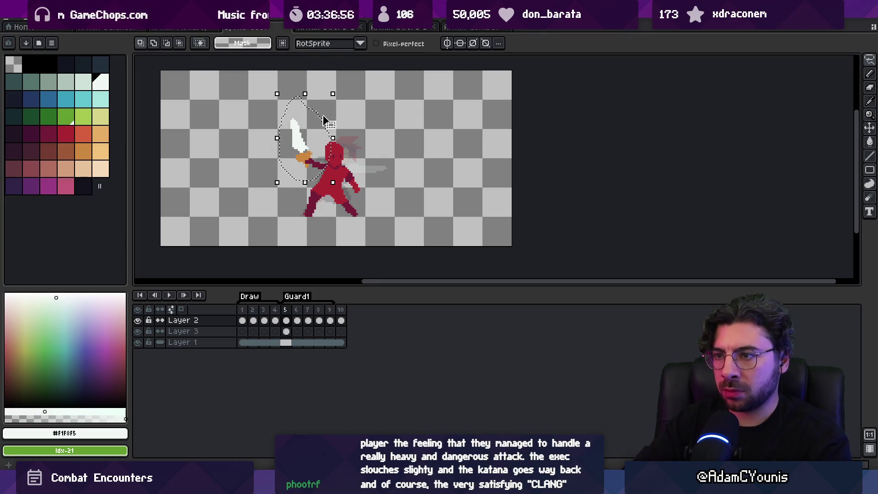
pyautogui.moveTo(346, 89); pyautogui.dragTo(323, 80)
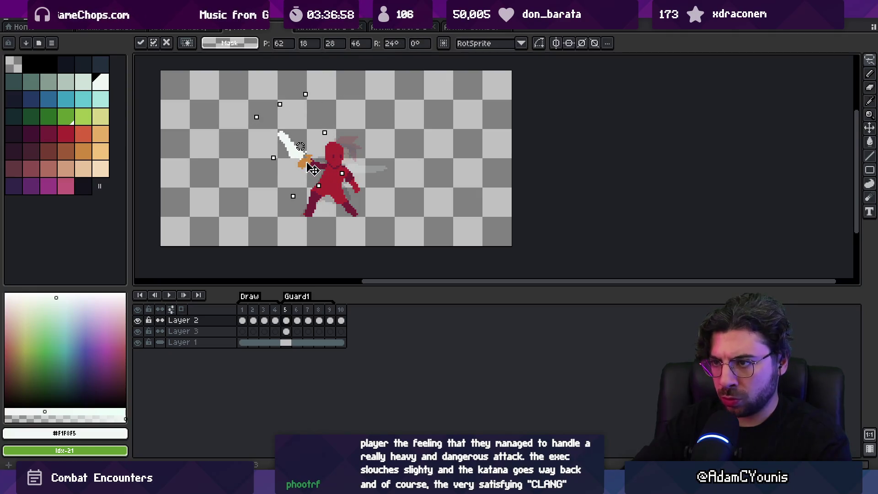
pyautogui.hotkey('ctrl', 'd')
# Step: Insert a new frame after frame 5 with Alt+N and move it after frame 7
pyautogui.click(290, 313)
pyautogui.moveTo(288, 314); pyautogui.dragTo(299, 314)
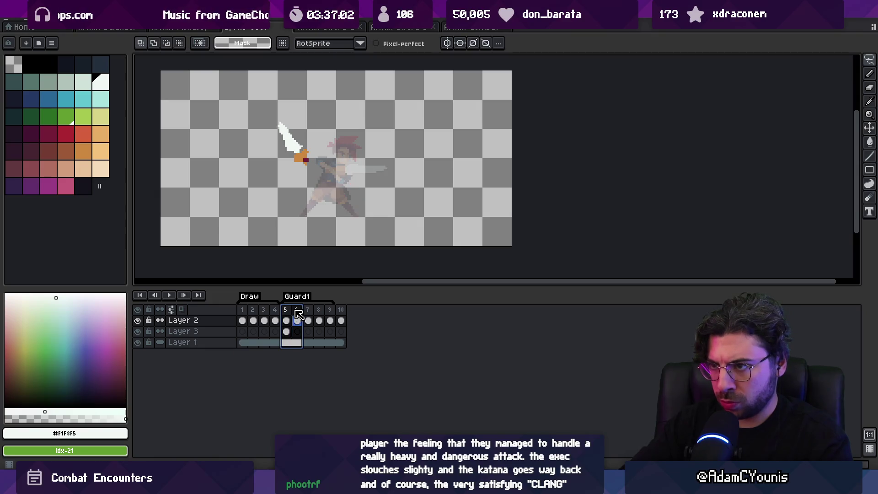
pyautogui.moveTo(242, 320); pyautogui.dragTo(308, 321)
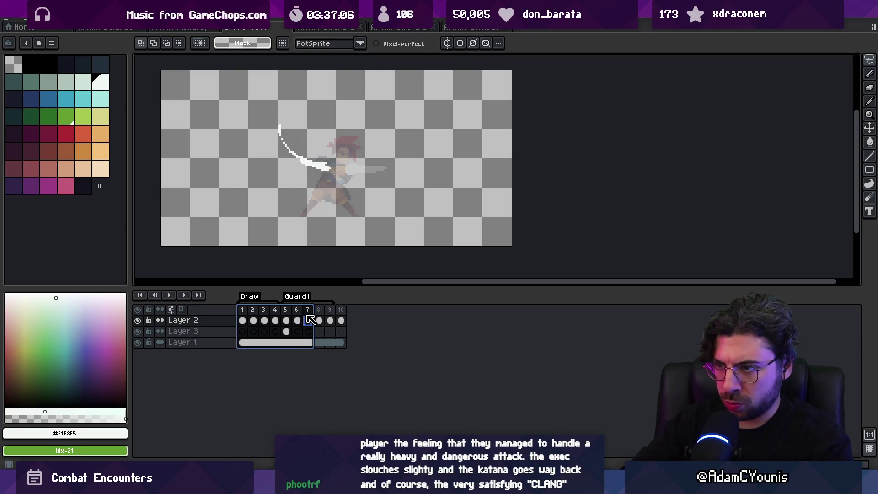
pyautogui.press('Left')
pyautogui.press('Left')
pyautogui.click(285, 309)
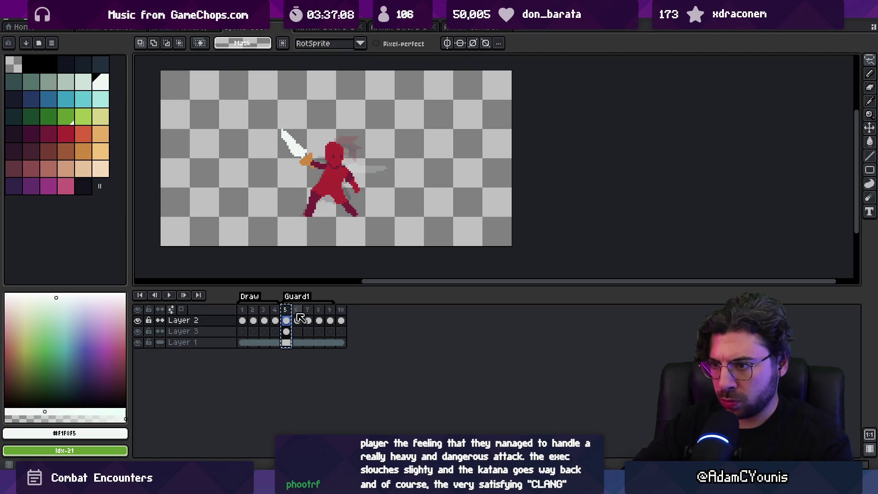
pyautogui.hotkey('alt', 'n')
pyautogui.moveTo(295, 310); pyautogui.dragTo(314, 314)
pyautogui.click(247, 314)
pyautogui.moveTo(247, 314)
pyautogui.mouseDown()
pyautogui.moveTo(330, 314)
pyautogui.moveTo(306, 313)
pyautogui.mouseUp()
pyautogui.click(307, 314)
# Step: Shift the katana left and down on frame 7 and pick dark red #741c37 on Layer 3
pyautogui.press('v')
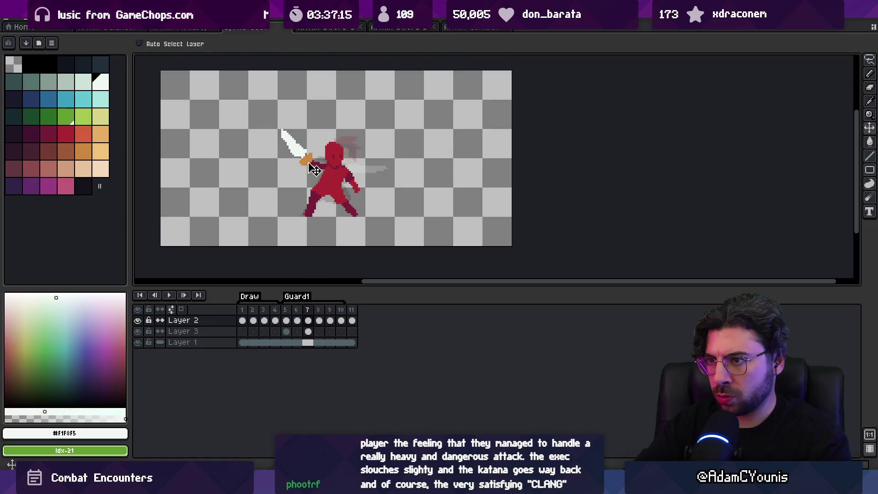
pyautogui.moveTo(312, 165); pyautogui.dragTo(306, 169)
pyautogui.click(310, 159)
pyautogui.press('b')
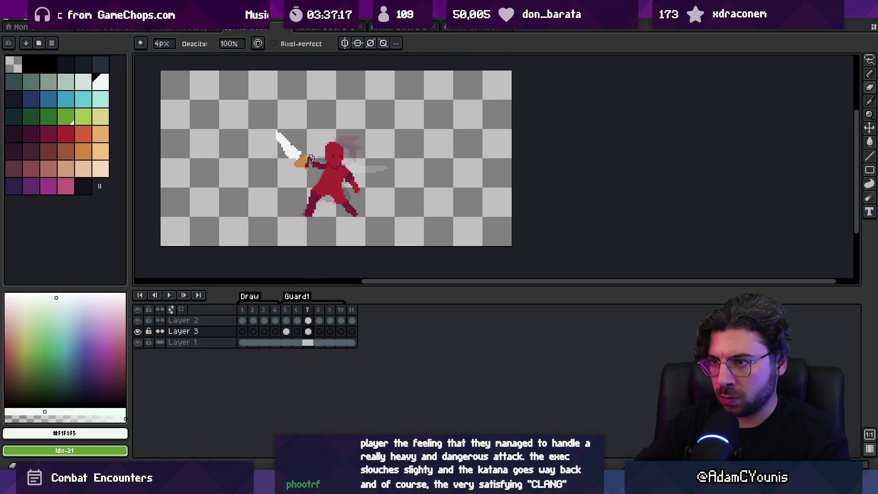
pyautogui.keyDown('alt'); pyautogui.click(321, 160); pyautogui.keyUp('alt')
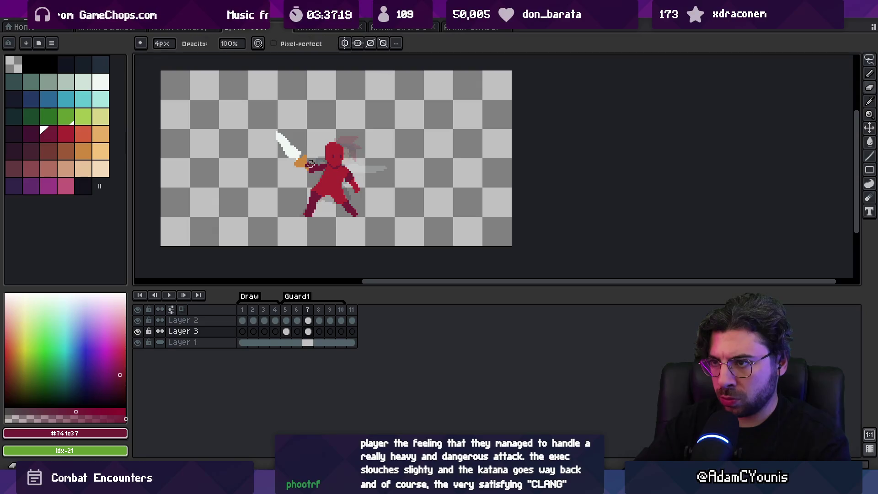
# Step: Return to frame 6 and clear the canvas selection
pyautogui.press('m')
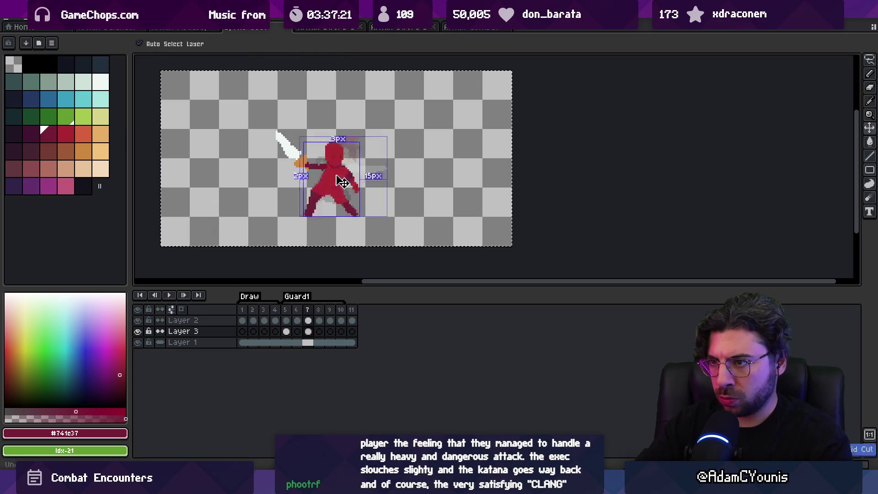
pyautogui.press('Left')
pyautogui.hotkey('ctrl', 'a')
pyautogui.press('v')
pyautogui.hotkey('ctrl', 'd')
pyautogui.click(285, 310)
pyautogui.keyDown('shift'); pyautogui.click(297, 310); pyautogui.keyUp('shift')
pyautogui.click(300, 312)
# Step: Lasso the figure's body on frame 6 and touch it up using body red #ac2833
pyautogui.press('m')
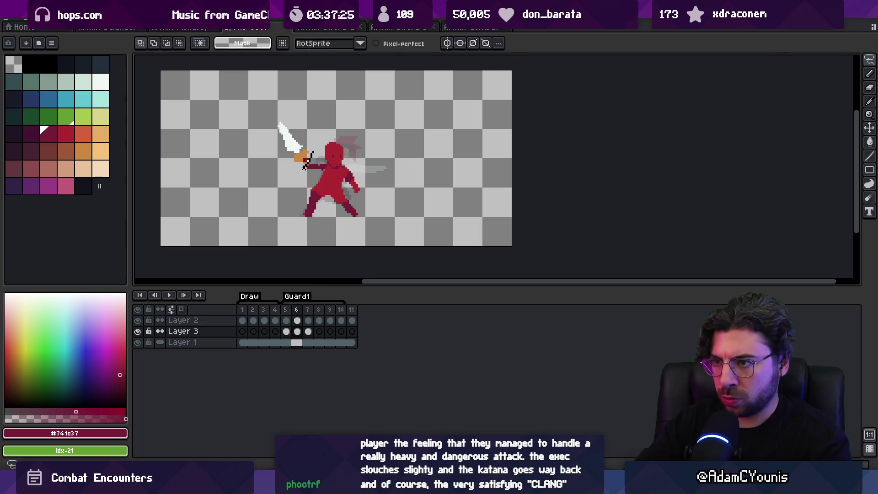
pyautogui.moveTo(350, 189); pyautogui.dragTo(348, 188)
pyautogui.click(343, 158)
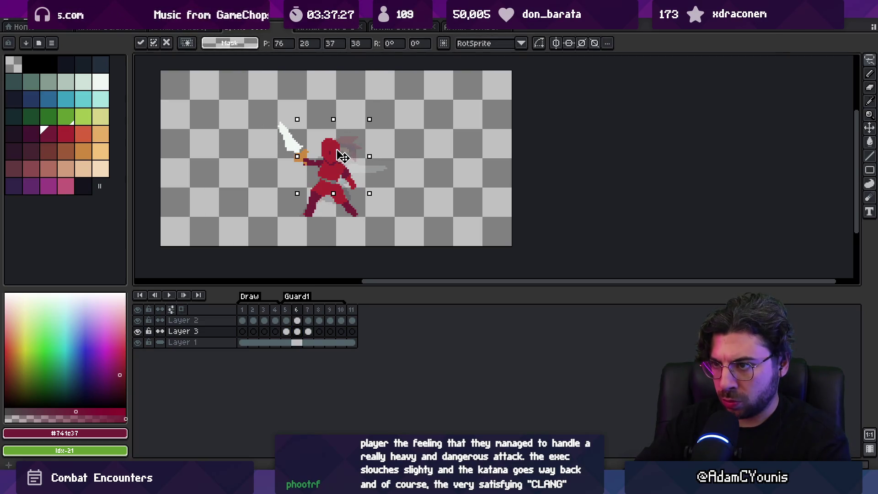
pyautogui.press('b')
pyautogui.keyDown('alt'); pyautogui.click(336, 178); pyautogui.keyUp('alt')
pyautogui.press('e')
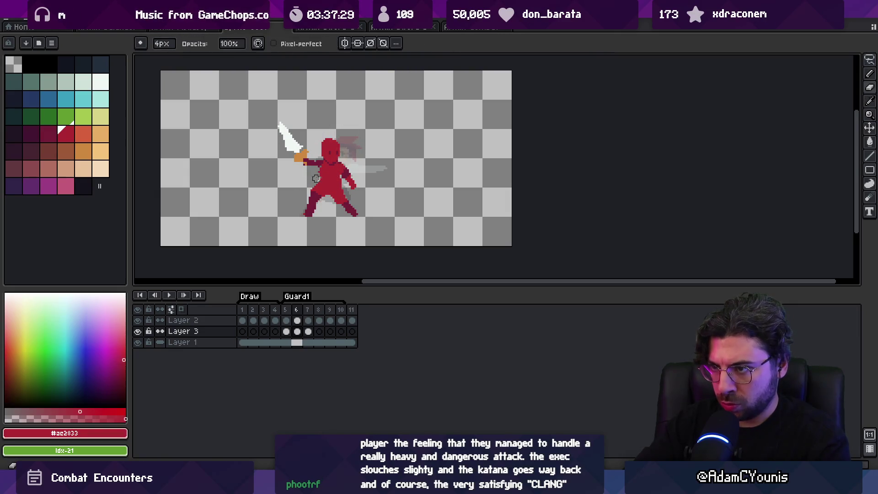
pyautogui.scroll(2, 320, 162)
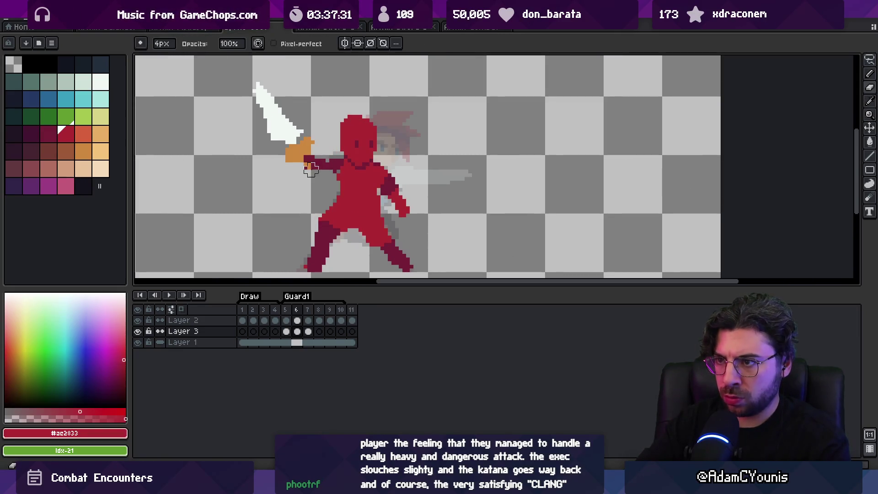
pyautogui.press('z')
pyautogui.press('1')
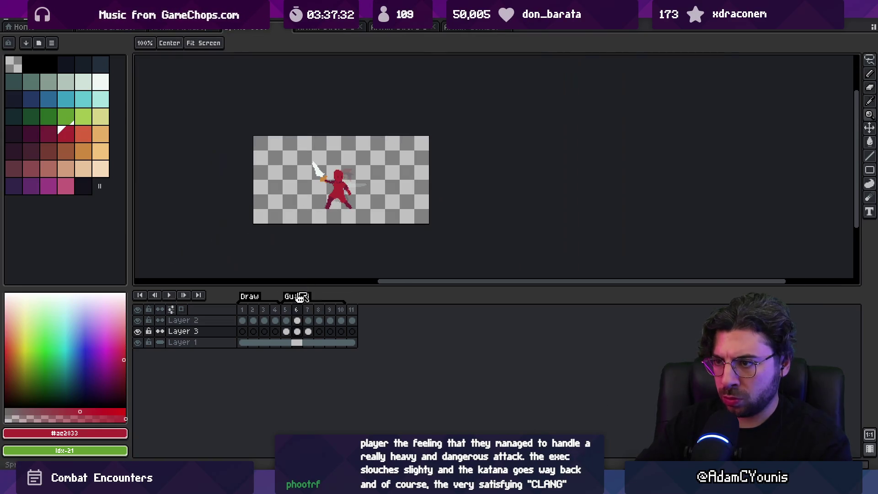
# Step: On frame 7, rectangle-select the torso and shift it up and left
pyautogui.moveTo(290, 314)
pyautogui.mouseDown()
pyautogui.moveTo(316, 313)
pyautogui.moveTo(280, 307)
pyautogui.moveTo(304, 308)
pyautogui.mouseUp()
pyautogui.click(307, 310)
pyautogui.scroll(2, 329, 171)
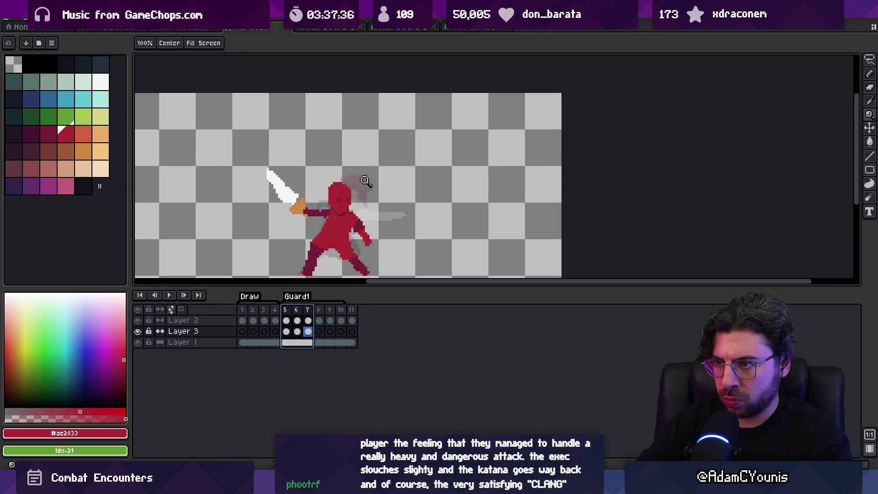
pyautogui.press('v')
pyautogui.press('i')
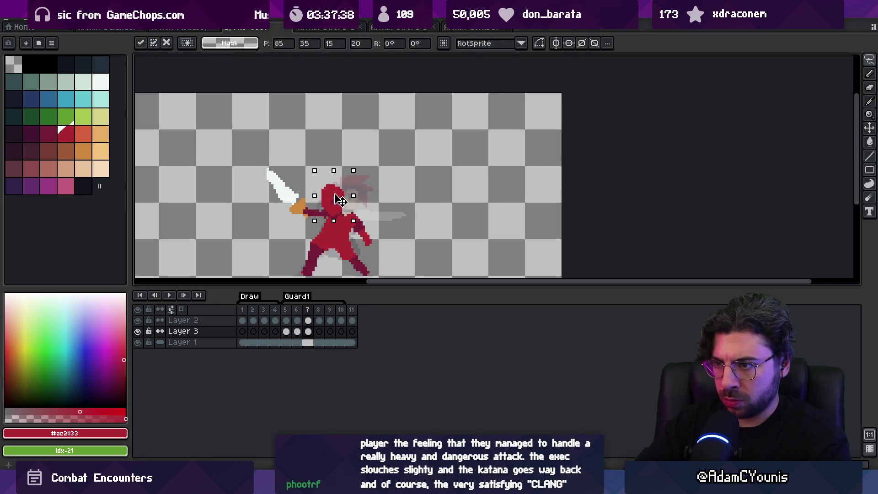
pyautogui.press('m')
pyautogui.moveTo(345, 207)
pyautogui.mouseDown()
pyautogui.moveTo(381, 257)
pyautogui.moveTo(358, 228)
pyautogui.mouseUp()
pyautogui.press('Return')
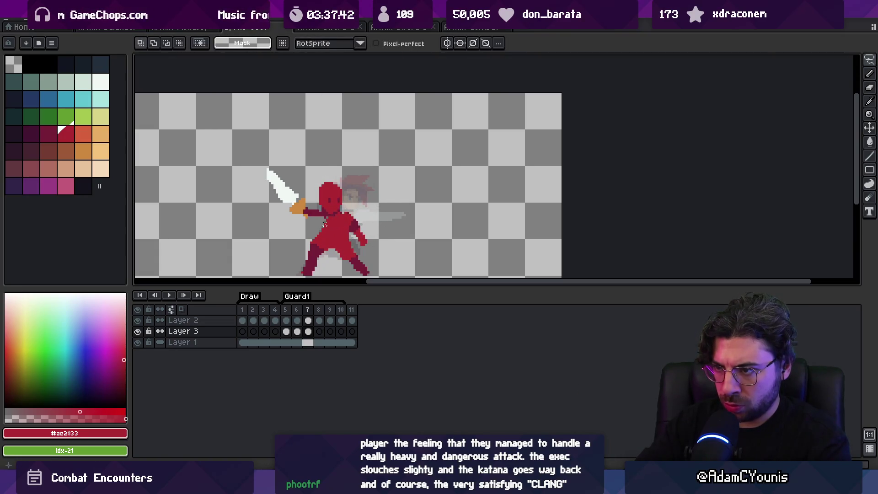
pyautogui.press('b')
# Step: Add dark-red #741c37 pixels to the arm, then make Layer 2 active and select frames 2–5
pyautogui.keyDown('alt'); pyautogui.click(309, 219); pyautogui.keyUp('alt')
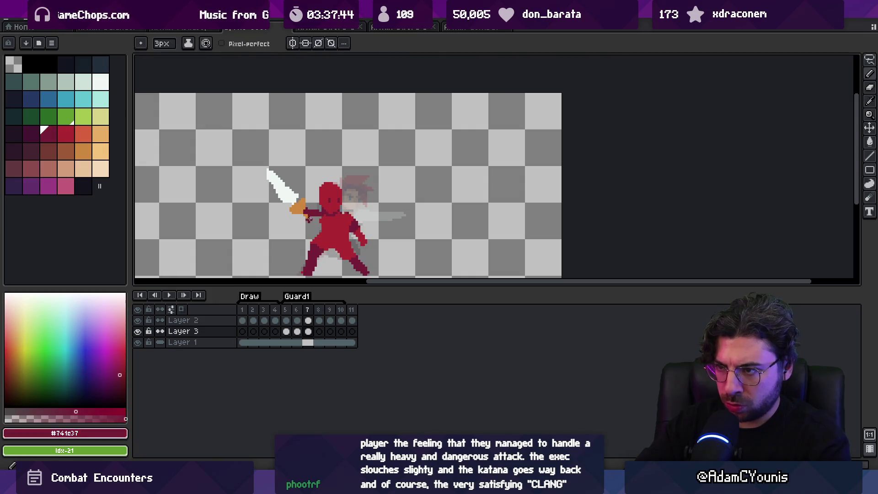
pyautogui.click(317, 212)
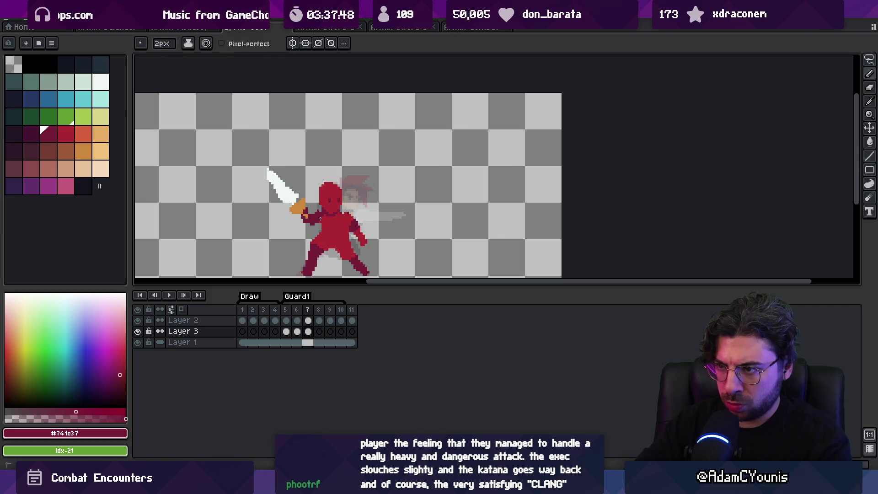
pyautogui.press('z')
pyautogui.scroll(-4, 332, 177)
pyautogui.scroll(2, 329, 183)
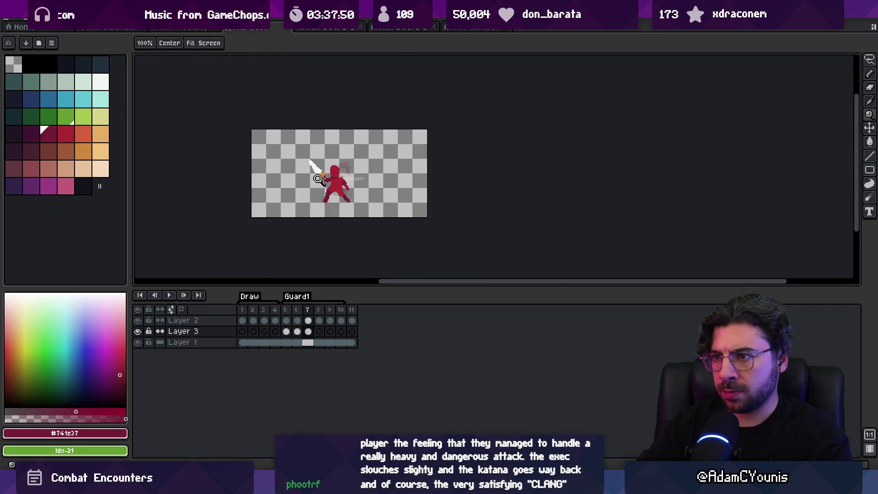
pyautogui.press('v')
pyautogui.click(323, 172)
pyautogui.moveTo(286, 310)
pyautogui.mouseDown()
pyautogui.moveTo(310, 309)
pyautogui.moveTo(247, 313)
pyautogui.mouseUp()
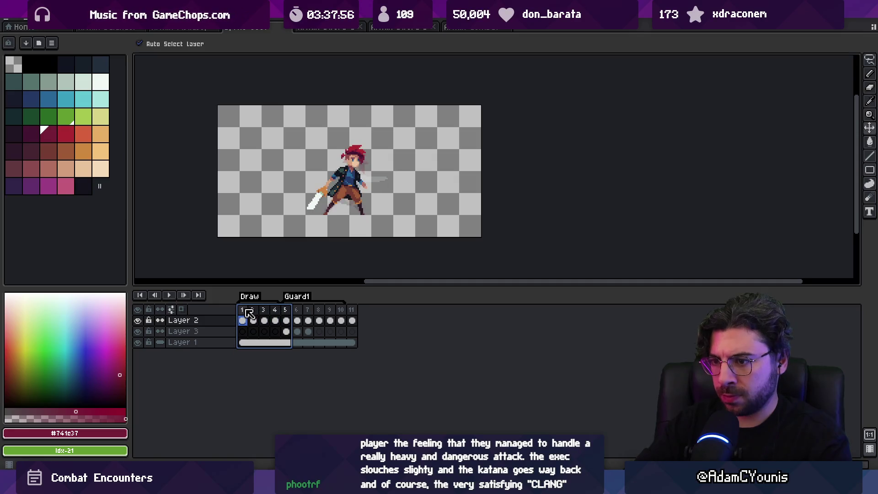
# Step: Play the animation from frame 1 and sample the dark red #741c37 from the swordsman
pyautogui.click(246, 311)
pyautogui.press('Return')
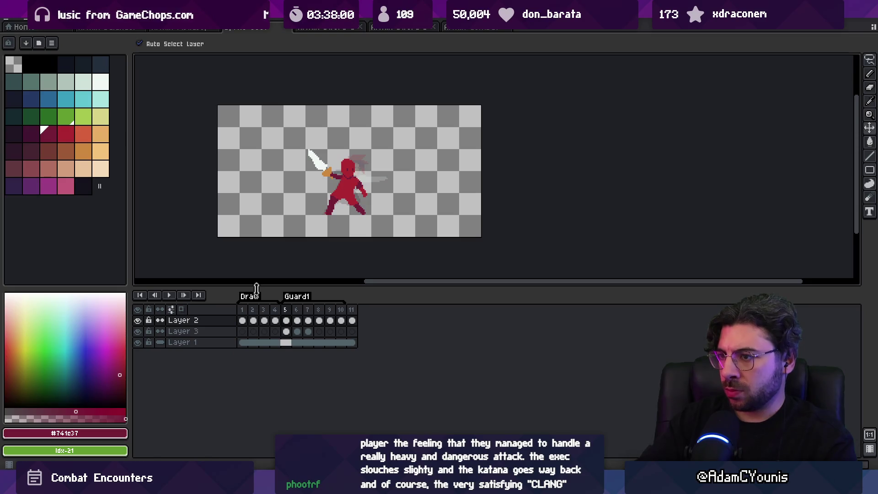
pyautogui.scroll(1, 346, 185)
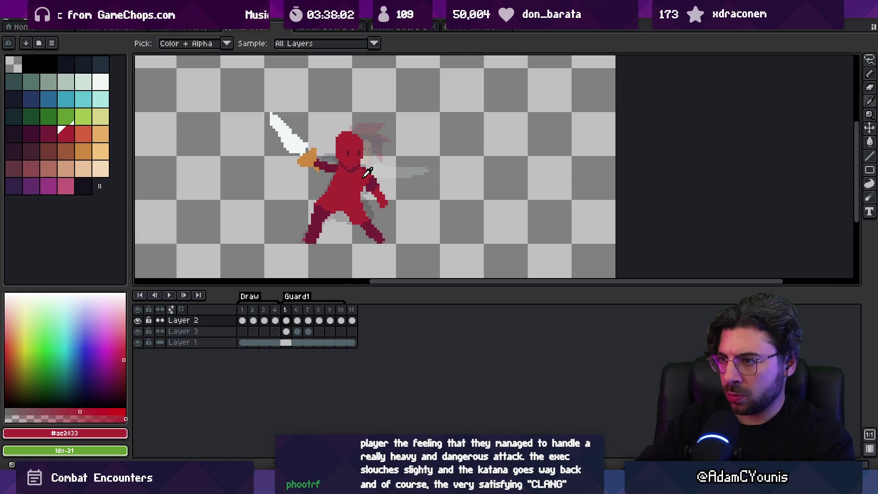
pyautogui.keyDown('alt'); pyautogui.click(372, 182); pyautogui.keyUp('alt')
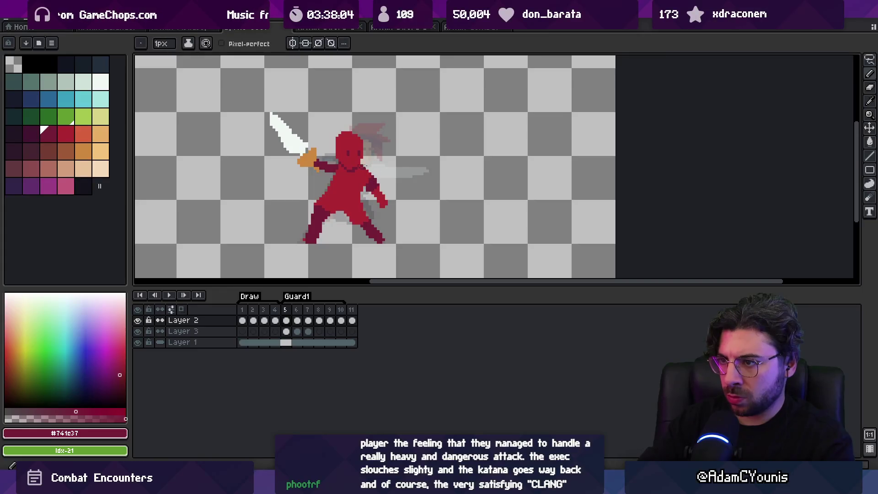
pyautogui.press('alt')
pyautogui.press('alt')
pyautogui.press('alt')
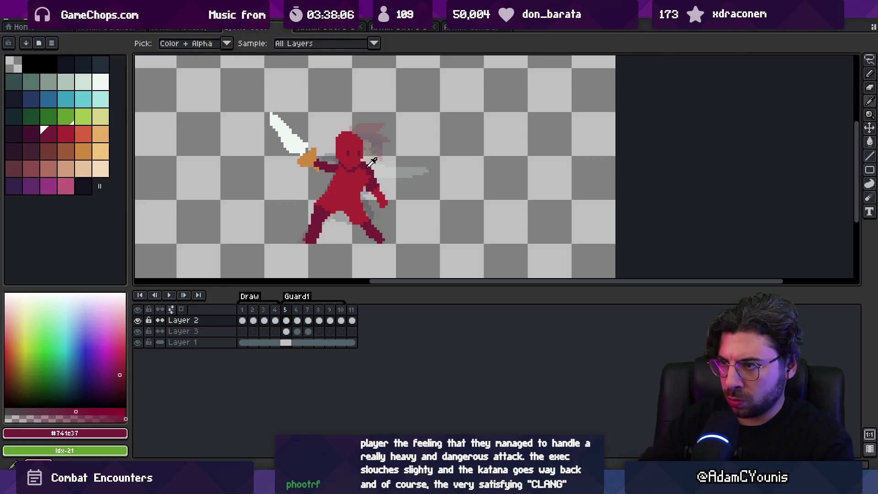
pyautogui.press('alt')
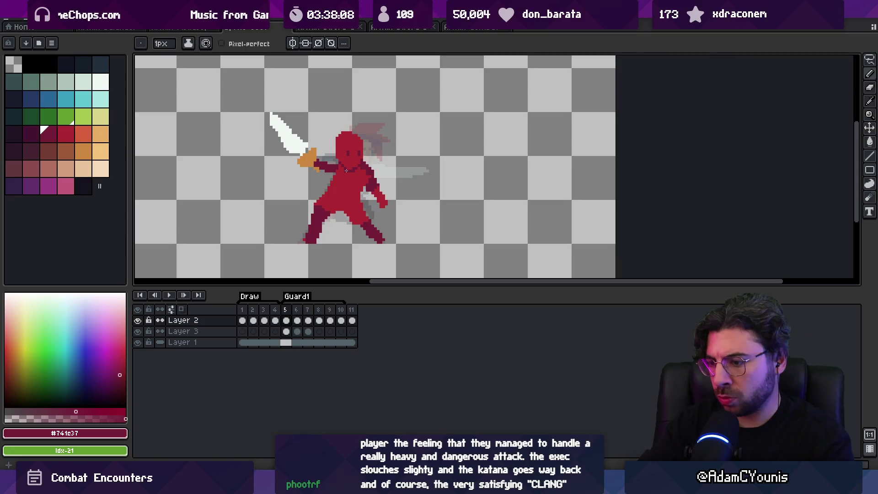
# Step: Step through frames 6 and 7 on Layer 3, switching between drawing and erasing tools
pyautogui.press('Right')
pyautogui.press('alt')
pyautogui.press('e')
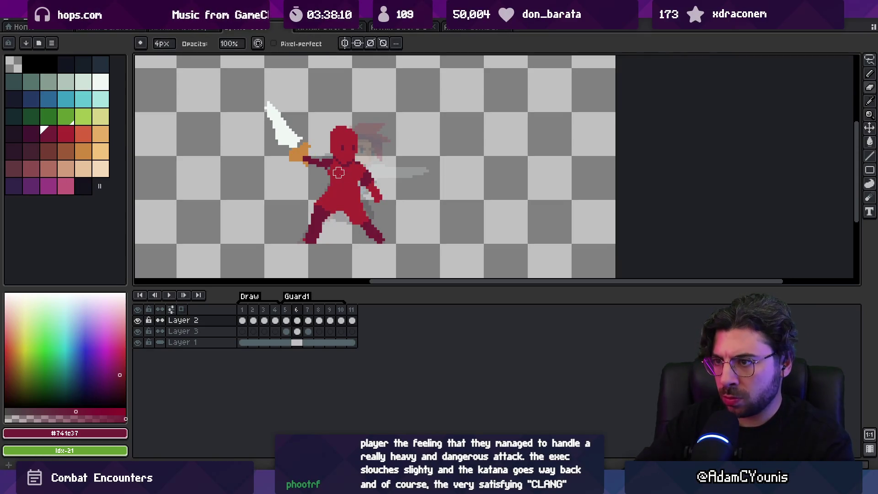
pyautogui.hotkey('alt', 'Down')
pyautogui.press('alt')
pyautogui.press('b')
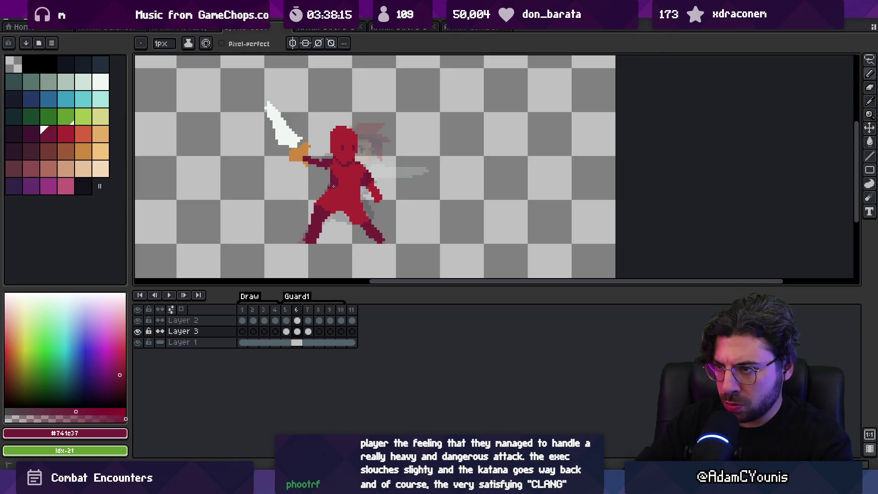
pyautogui.press('alt')
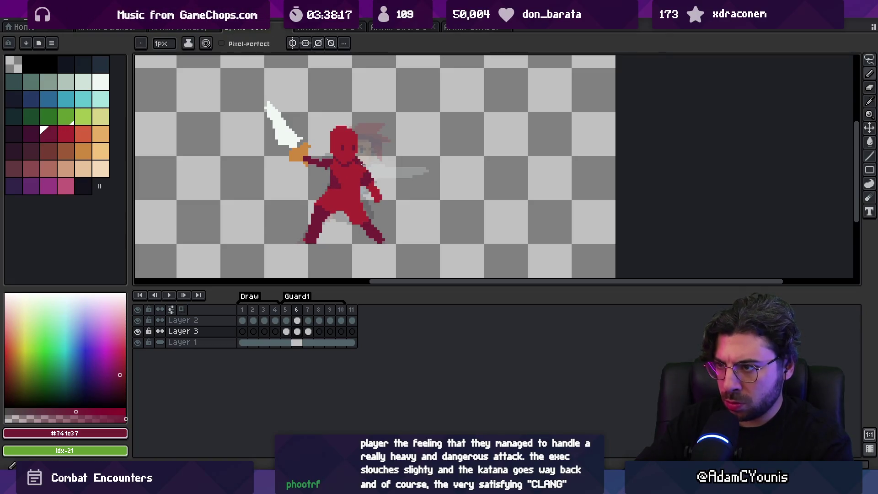
pyautogui.press('Right')
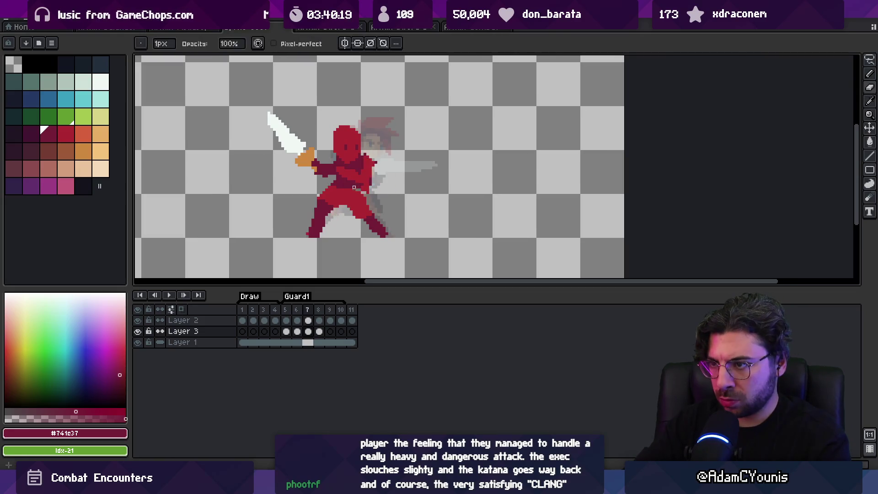
# Step: Sample the bright red on frame 7, then replay the animation and zoom in
pyautogui.keyDown('alt'); pyautogui.click(364, 196); pyautogui.keyUp('alt')
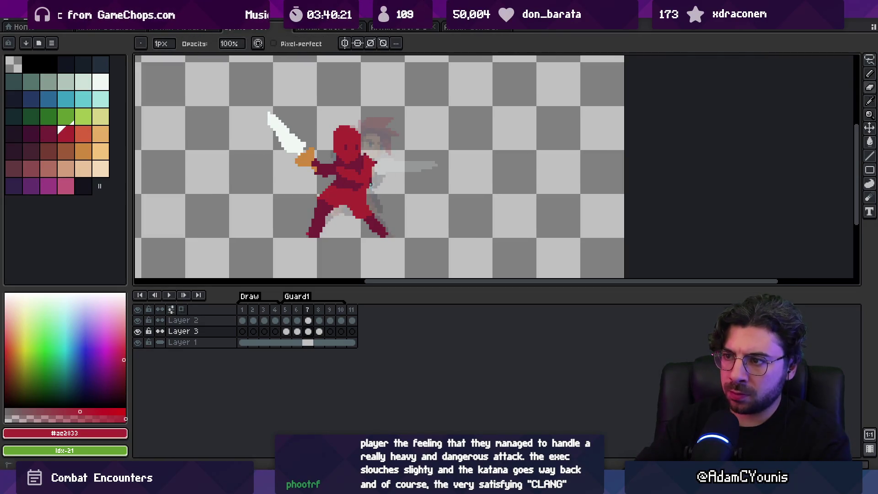
pyautogui.scroll(-1, 376, 173)
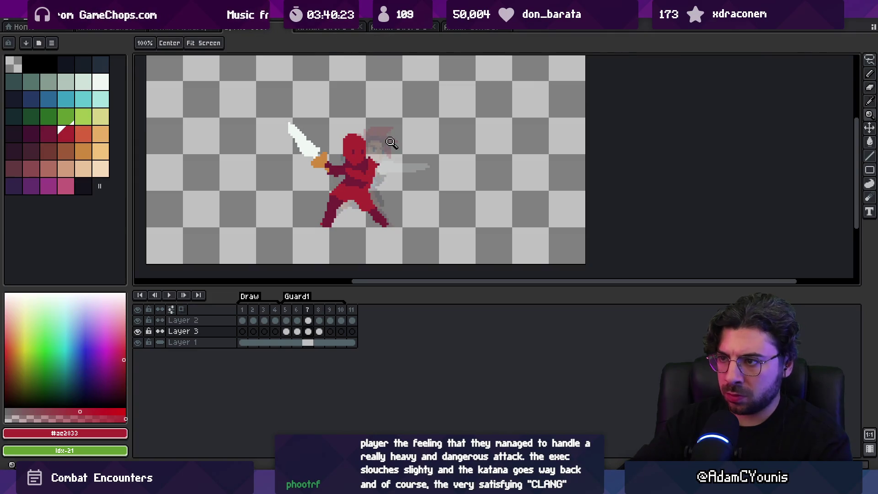
pyautogui.press('m')
pyautogui.press('Return')
pyautogui.press('Return')
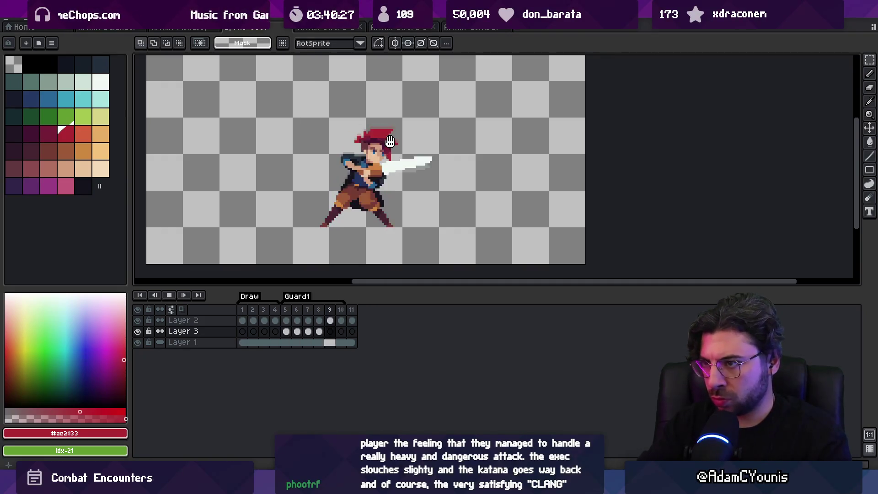
pyautogui.press('z')
pyautogui.scroll(-4, 389, 158)
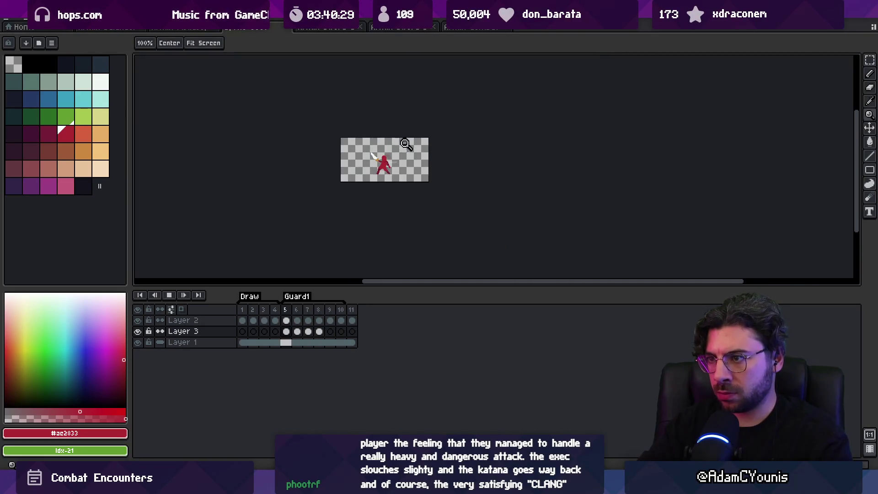
pyautogui.scroll(4, 394, 155)
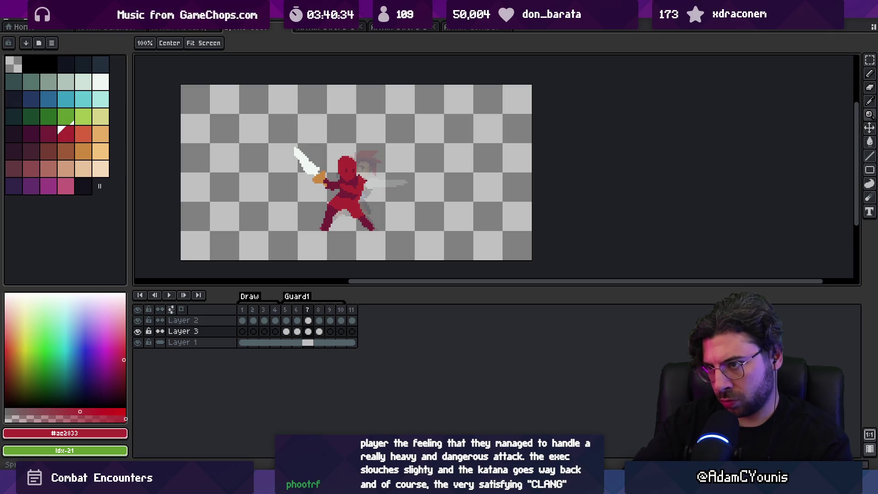
# Step: Sample the slash white and paint a white stroke across the swordsman's chest
pyautogui.scroll(1, 318, 175)
pyautogui.keyDown('alt'); pyautogui.click(369, 182); pyautogui.keyUp('alt')
pyautogui.moveTo(370, 182); pyautogui.dragTo(356, 189)
pyautogui.press('e')
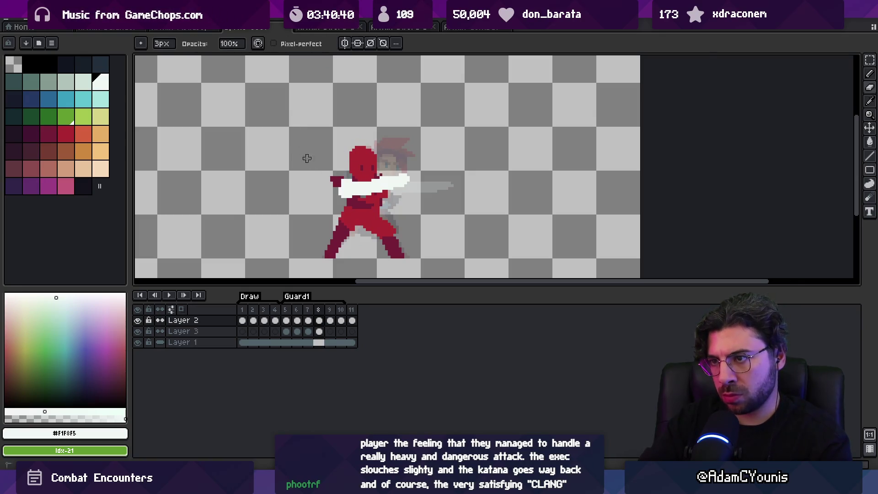
# Step: Replay the animation, then stop and zoom in on frame 8
pyautogui.press('z')
pyautogui.scroll(-5, 322, 112)
pyautogui.press('Return')
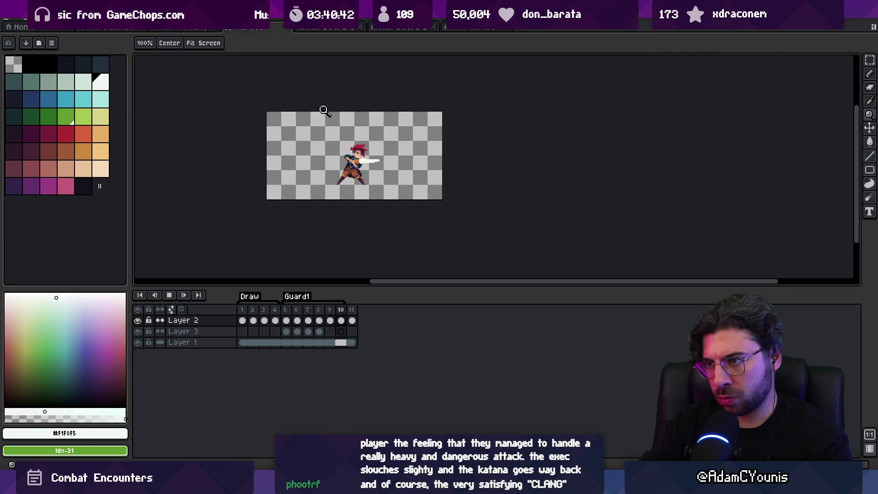
pyautogui.press('Return')
pyautogui.press('Left')
pyautogui.press('Right')
pyautogui.press('Right')
pyautogui.click(342, 140)
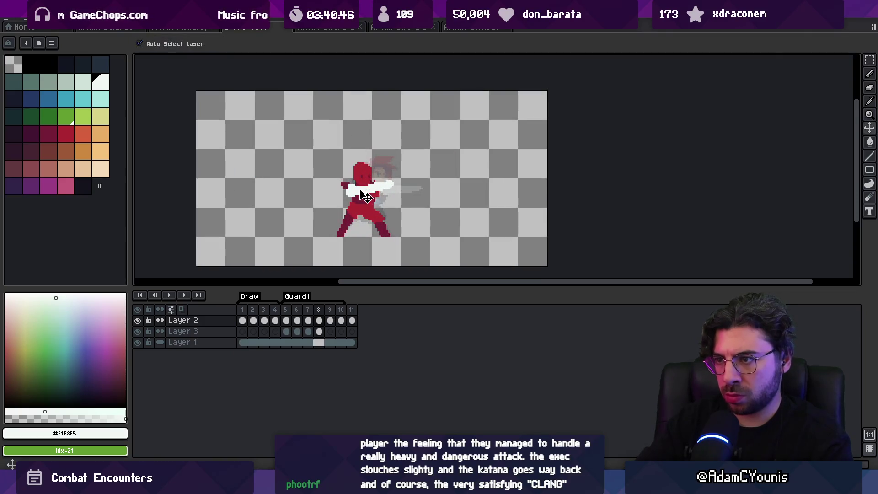
# Step: Delete Layer 2's slash cel on frame 8, draw the katana with the thicker pencil, and replay
pyautogui.press('b')
pyautogui.press('Delete')
pyautogui.press('e')
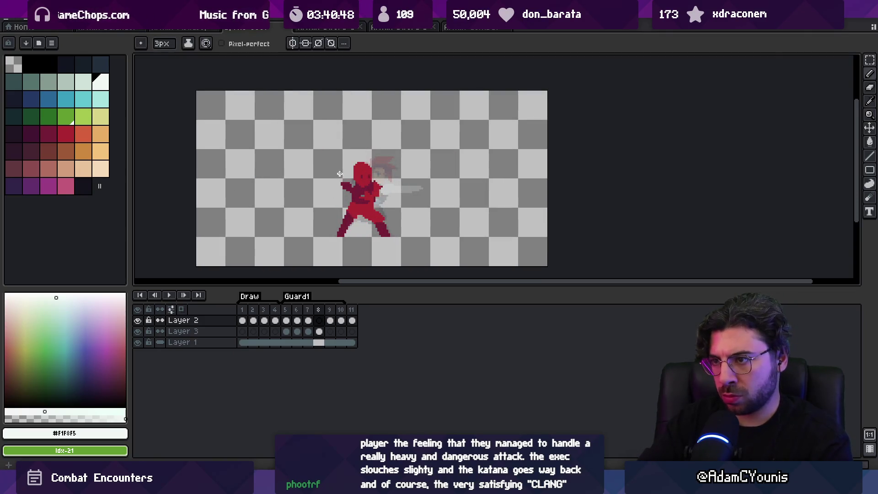
pyautogui.press('b')
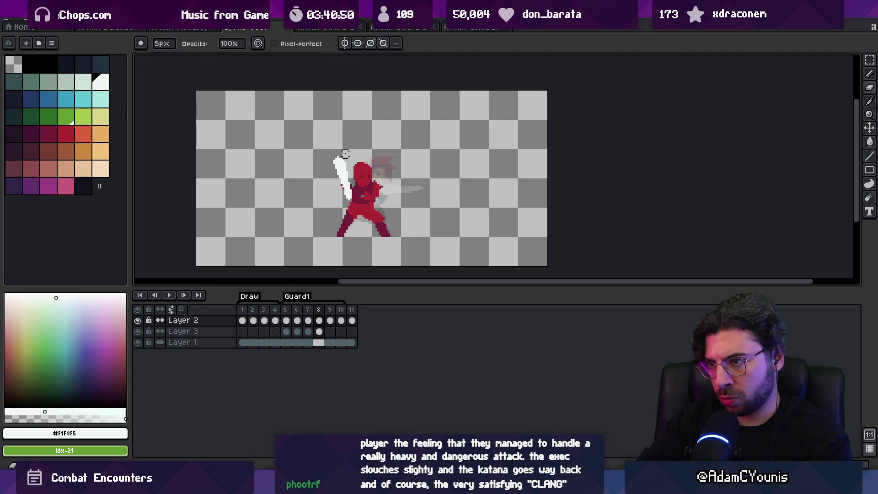
pyautogui.press('Return')
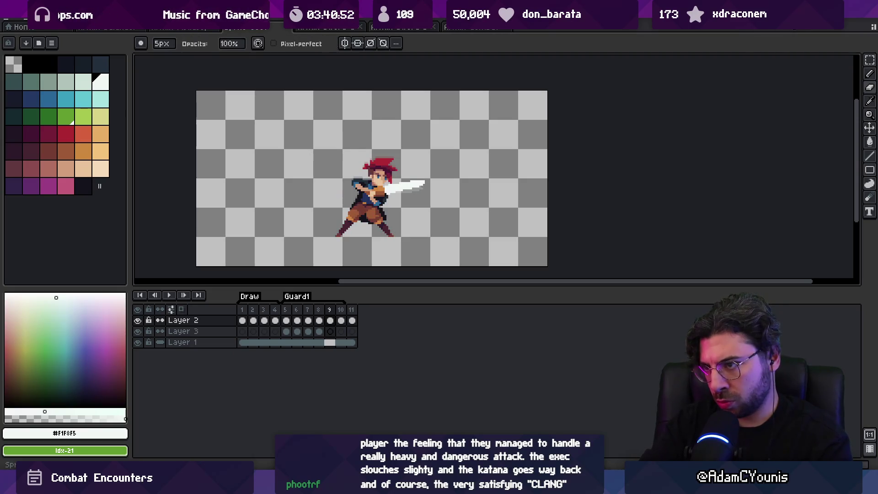
# Step: Tag frames 1–10 with a new animation tag named DrawGuard
pyautogui.scroll(-3, 402, 172)
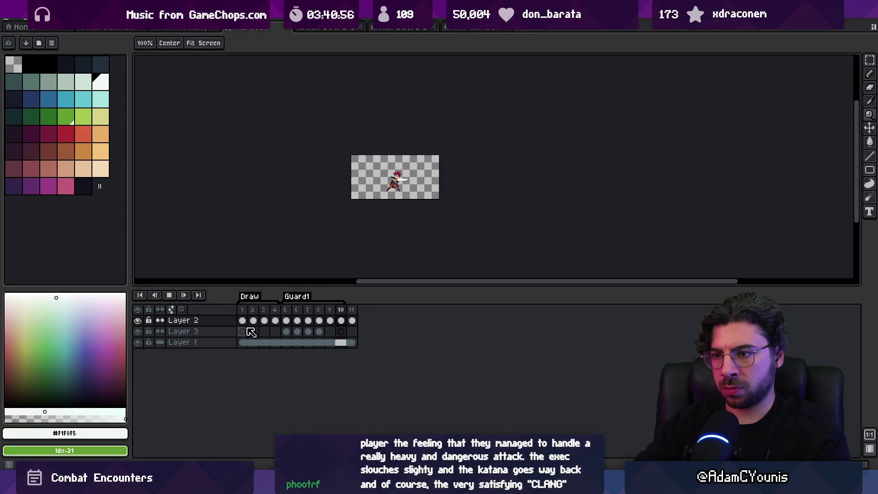
pyautogui.press('Return')
pyautogui.moveTo(241, 342); pyautogui.dragTo(340, 320)
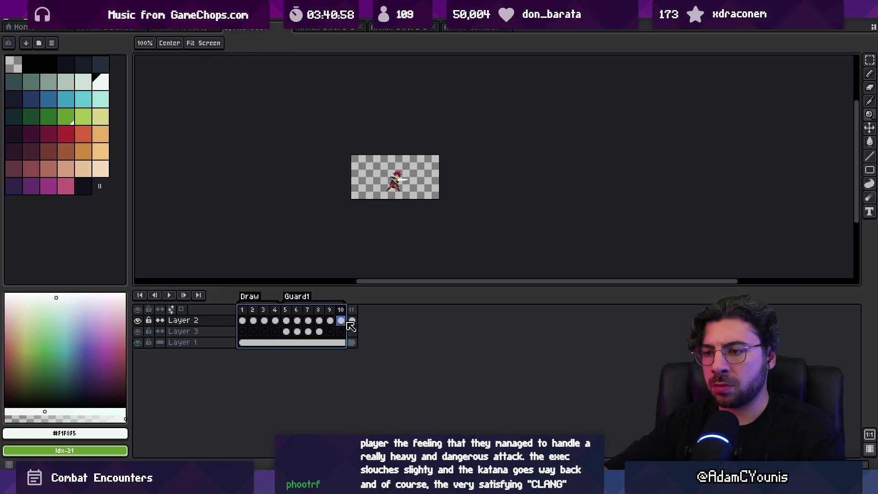
pyautogui.rightClick(340, 320)
pyautogui.click(369, 353)
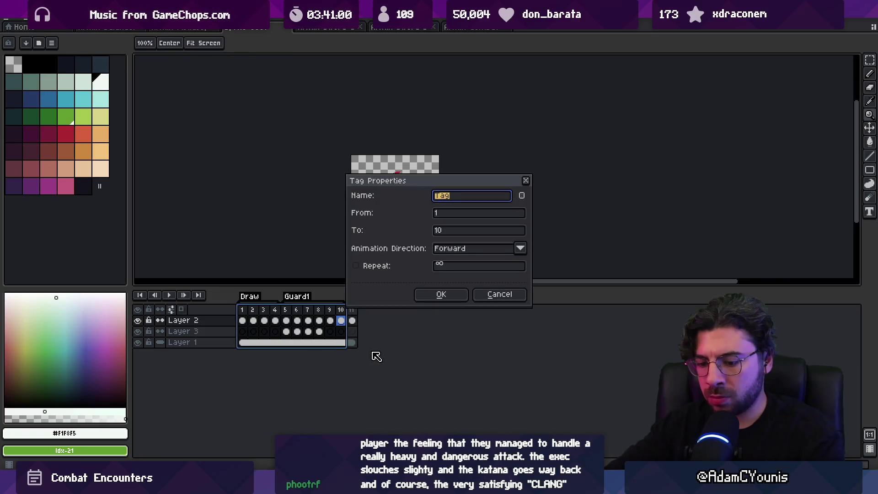
pyautogui.write('ard')
pyautogui.press('Return')
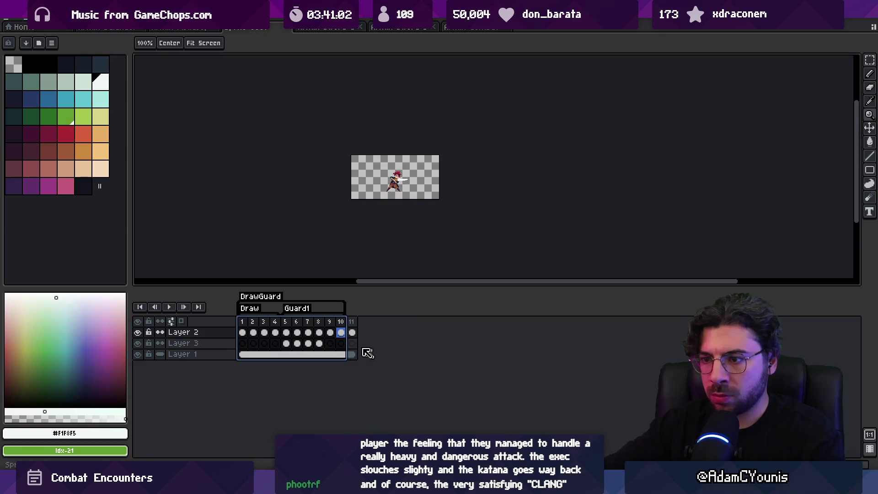
# Step: Play the animation, then inspect the DrawGuard tag's properties without changing them
pyautogui.click(175, 310)
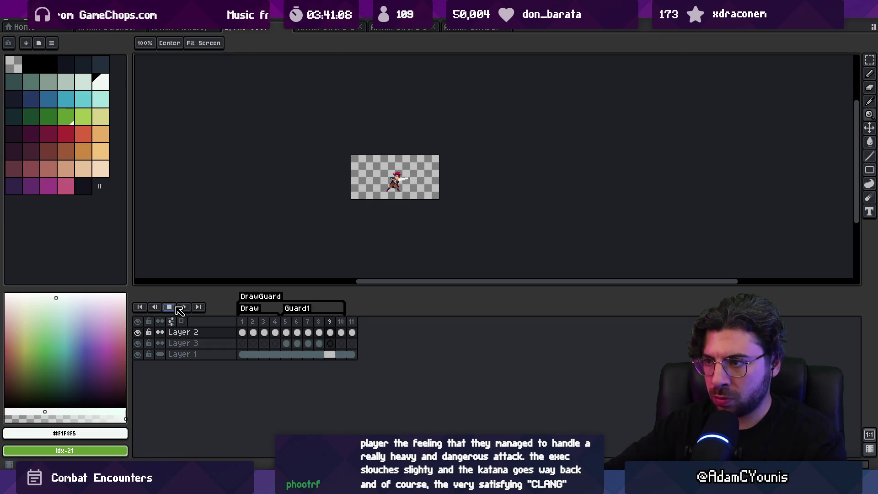
pyautogui.scroll(1, 409, 208)
pyautogui.click(251, 324)
pyautogui.doubleClick(250, 309)
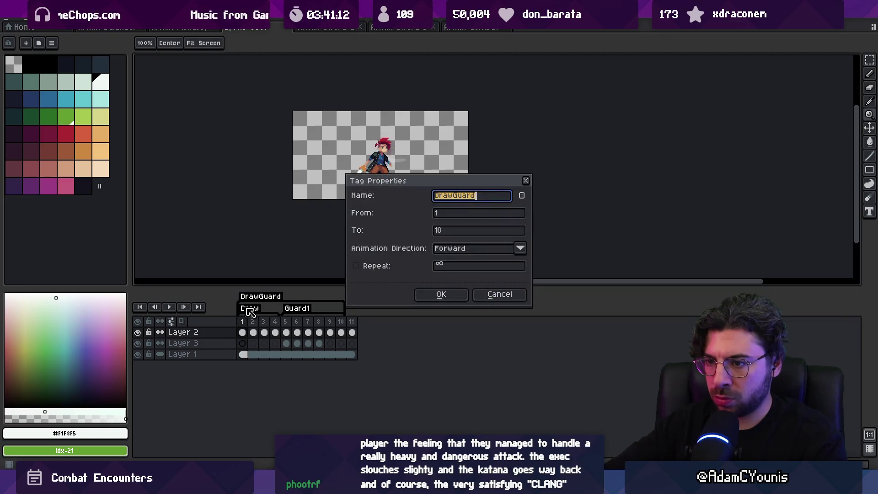
pyautogui.press('Escape')
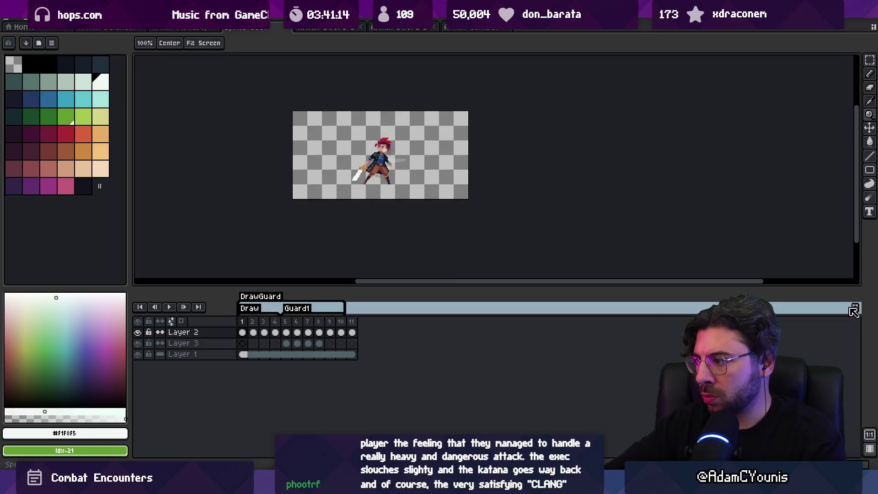
# Step: Toggle visibility of the DrawGuard and Draw/Guard1 tag rows, then resume playback
pyautogui.hotkey('ctrl', 'z')
pyautogui.hotkey('ctrl', 'y')
pyautogui.click(856, 308)
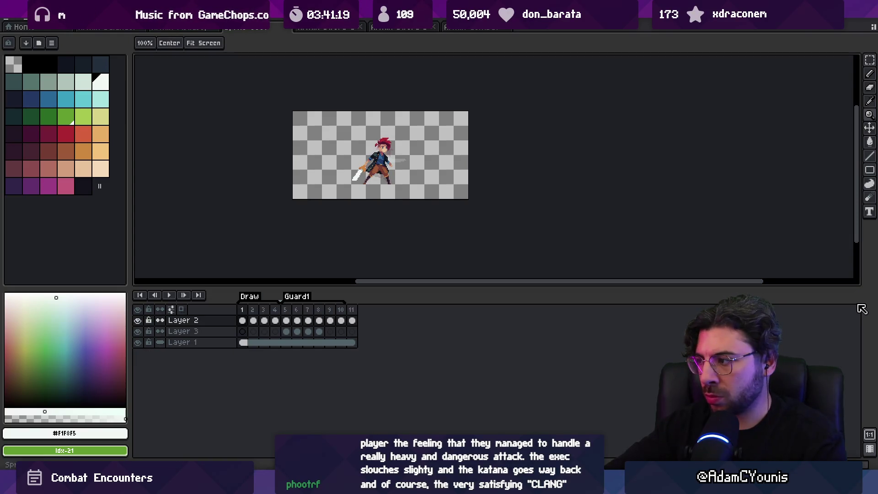
pyautogui.click(859, 297)
pyautogui.click(859, 297)
pyautogui.press('Return')
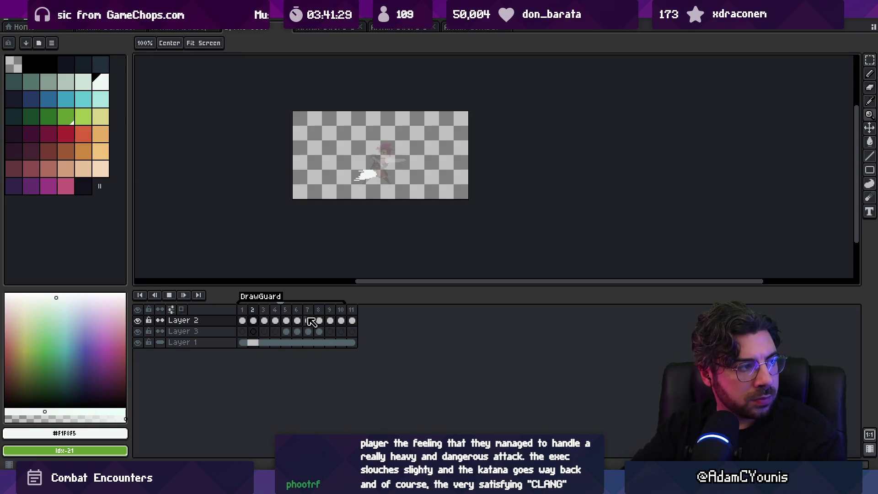
# Step: Step to frame 7 on Layer 3 and sample the bright red and dark maroon
pyautogui.press('Return')
pyautogui.press('Right')
pyautogui.press('Right')
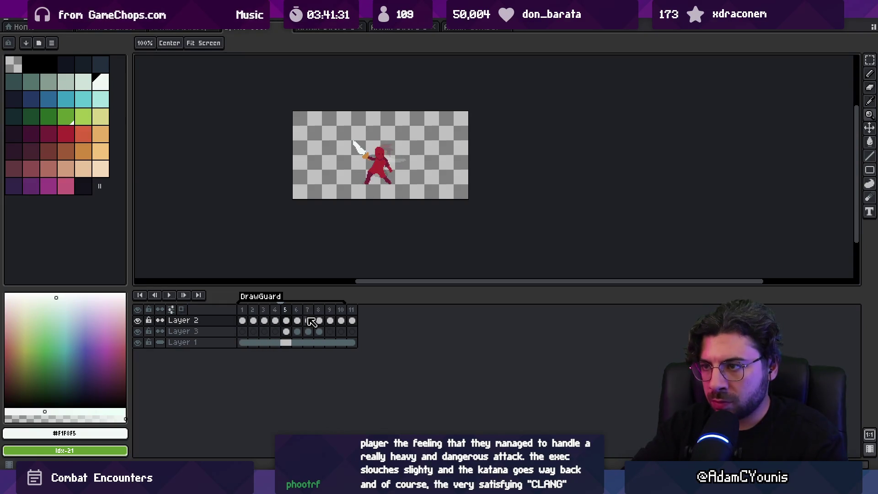
pyautogui.press('Right')
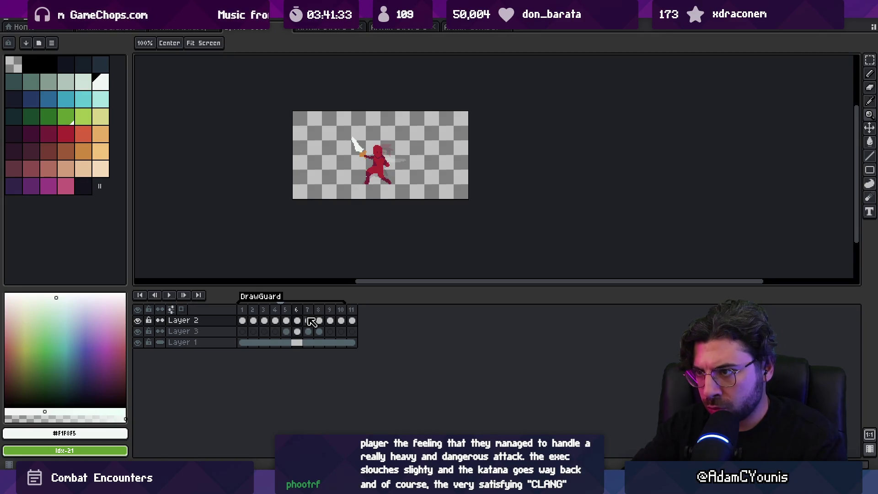
pyautogui.press('Right')
pyautogui.scroll(3, 371, 160)
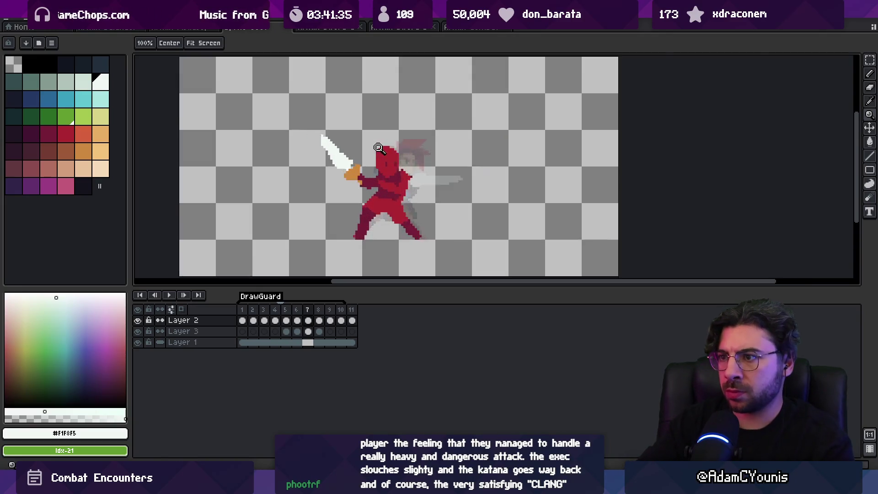
pyautogui.press('Down')
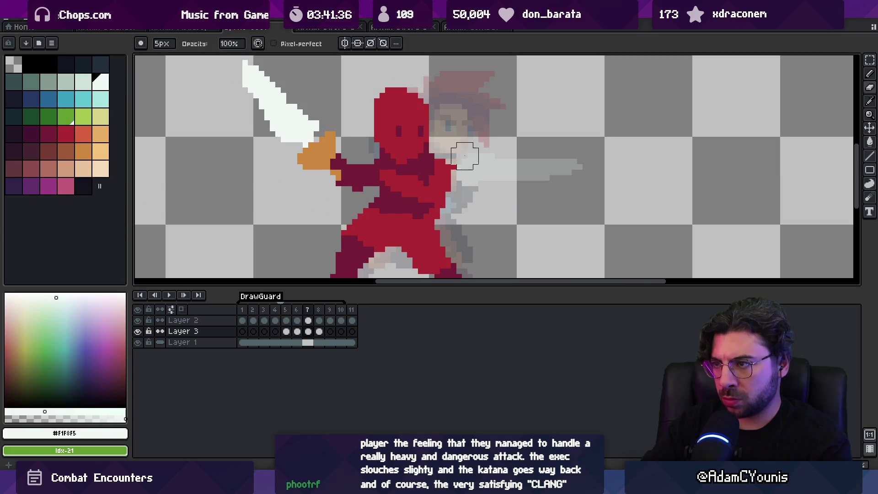
pyautogui.moveTo(464, 151); pyautogui.dragTo(451, 112)
pyautogui.keyDown('alt'); pyautogui.click(416, 181); pyautogui.keyUp('alt')
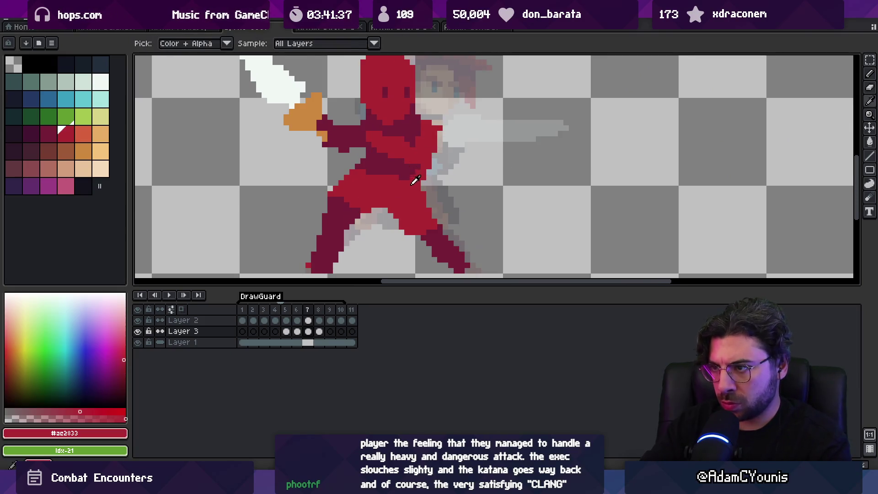
pyautogui.keyDown('alt'); pyautogui.click(430, 164); pyautogui.keyUp('alt')
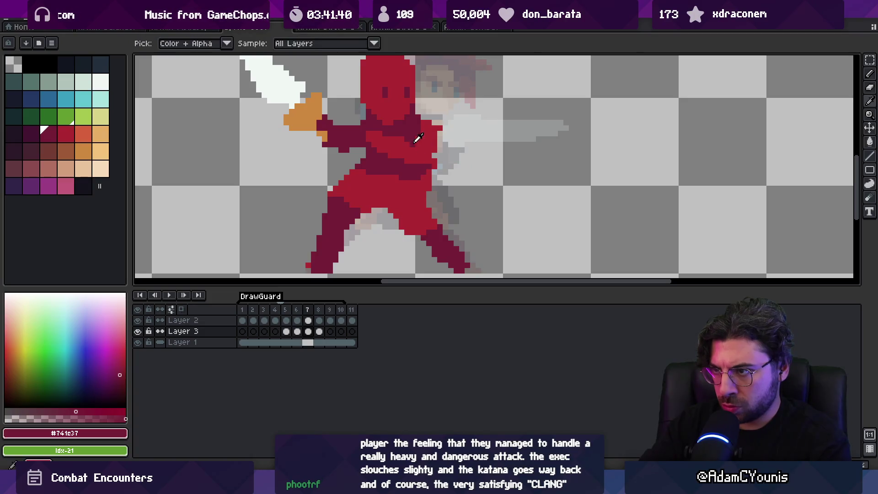
pyautogui.moveTo(411, 129); pyautogui.dragTo(413, 166)
# Step: Select the swordsman's red head by colour, then drop the selection
pyautogui.press('m')
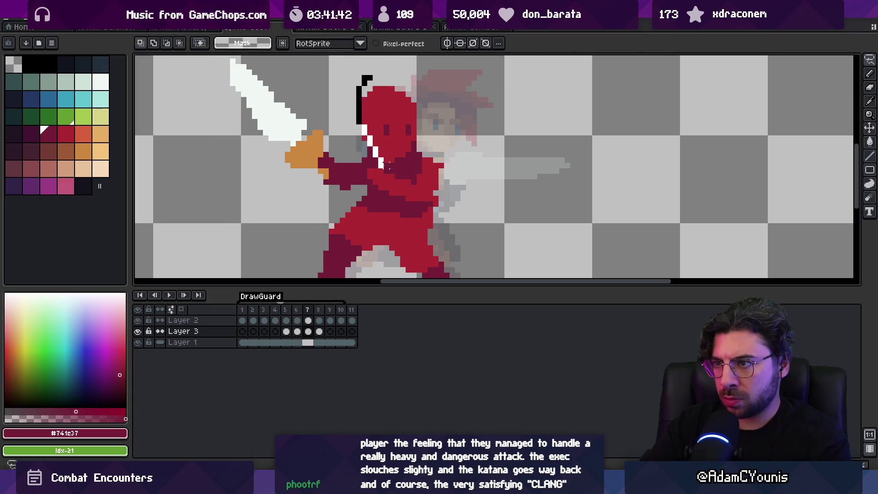
pyautogui.press('w')
pyautogui.click(386, 144)
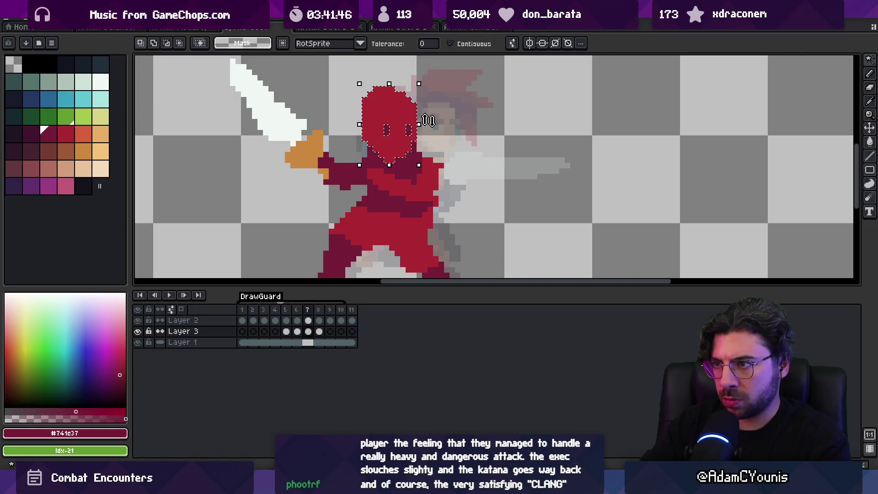
pyautogui.hotkey('ctrl', 'd')
pyautogui.press('v')
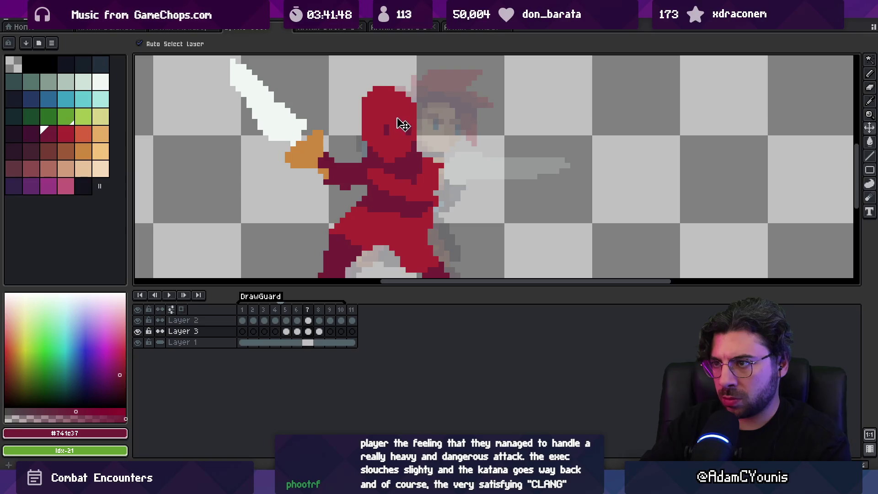
pyautogui.press('w')
pyautogui.click(397, 123)
pyautogui.press('q')
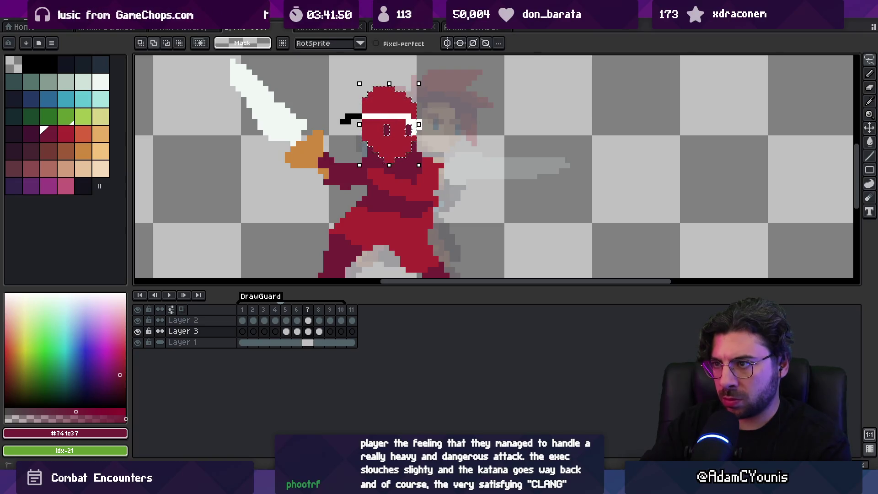
pyautogui.hotkey('ctrl', 'd')
# Step: On frame 8, lasso the head, nudge it right and down, and preview the animation
pyautogui.press('.')
pyautogui.press('Return')
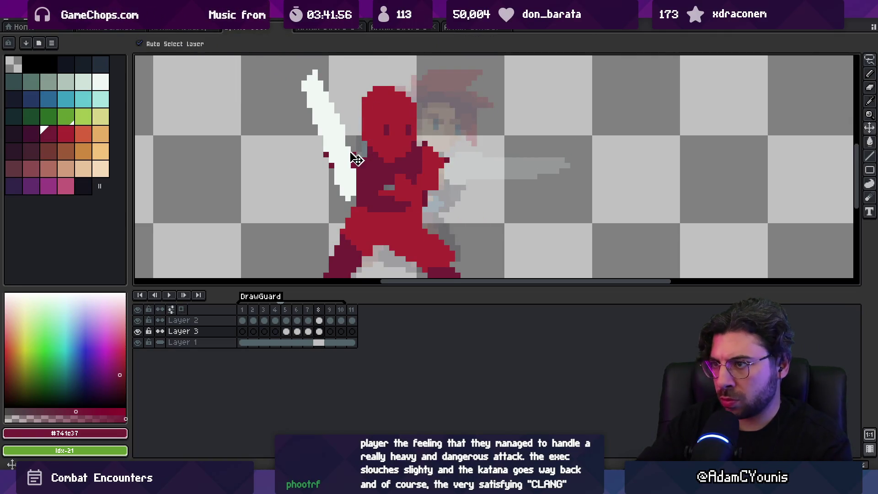
pyautogui.moveTo(381, 88)
pyautogui.mouseDown()
pyautogui.moveTo(383, 154)
pyautogui.moveTo(403, 80)
pyautogui.moveTo(382, 87)
pyautogui.moveTo(403, 117)
pyautogui.mouseUp()
pyautogui.keyDown('alt'); pyautogui.click(410, 158); pyautogui.keyUp('alt')
pyautogui.press('z')
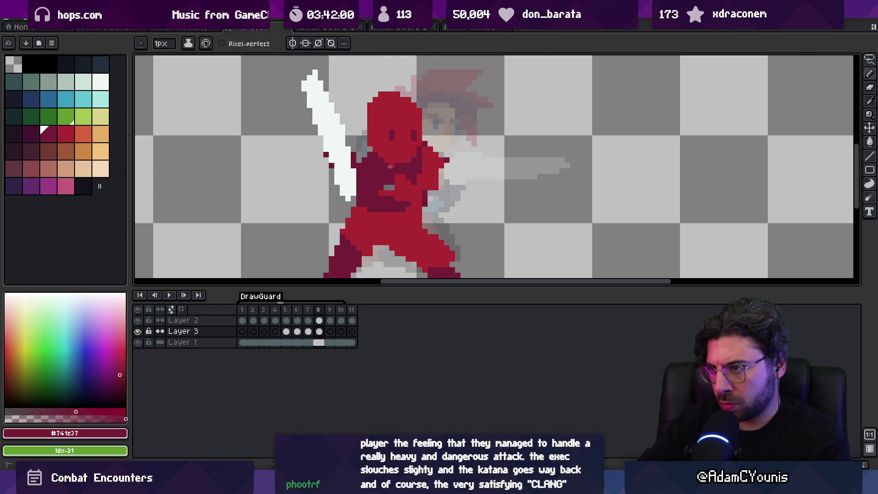
pyautogui.scroll(-5, 434, 141)
pyautogui.press('Return')
pyautogui.scroll(3, 444, 134)
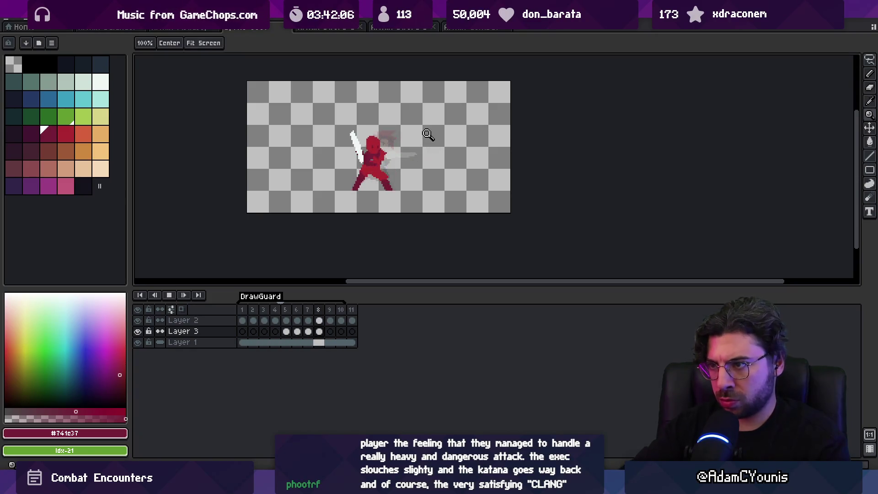
pyautogui.press('Return')
pyautogui.press('Return')
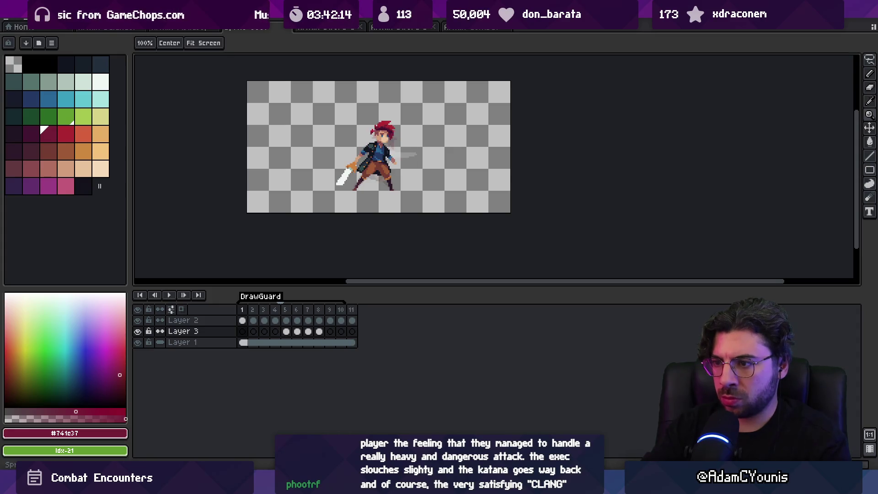
# Step: On frame 2 of Layer 3, enable onion skin and set up red swatches with a 6px pencil
pyautogui.moveTo(246, 313); pyautogui.dragTo(245, 312)
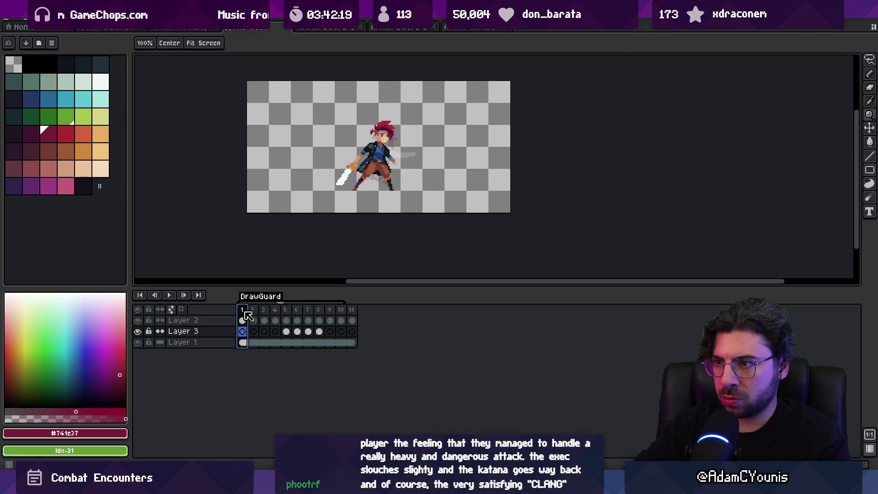
pyautogui.click(257, 313)
pyautogui.press('+')
pyautogui.press('b')
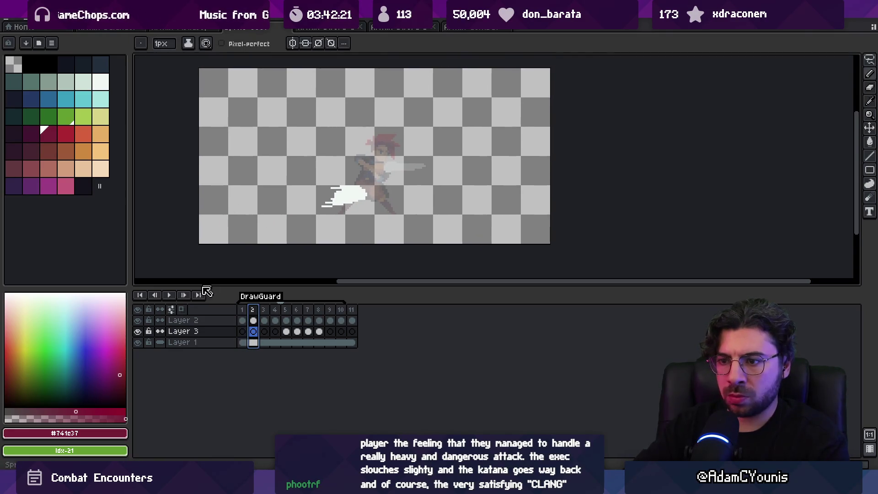
pyautogui.click(181, 309)
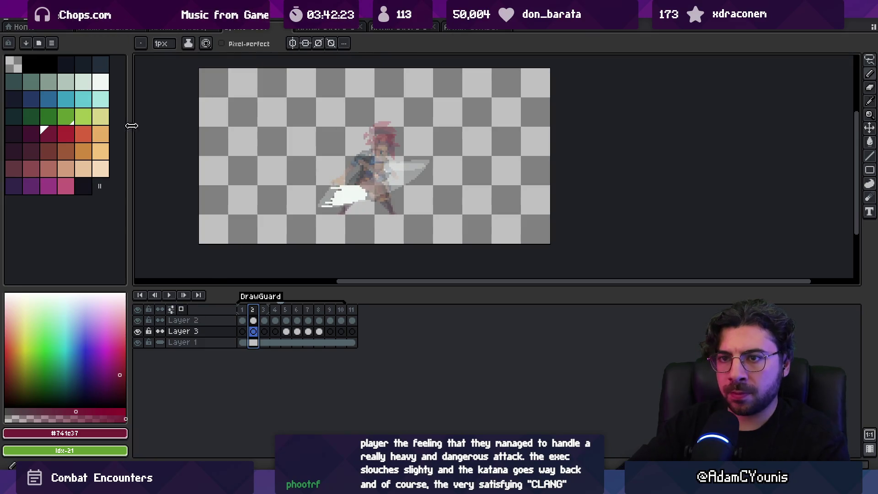
pyautogui.click(66, 134)
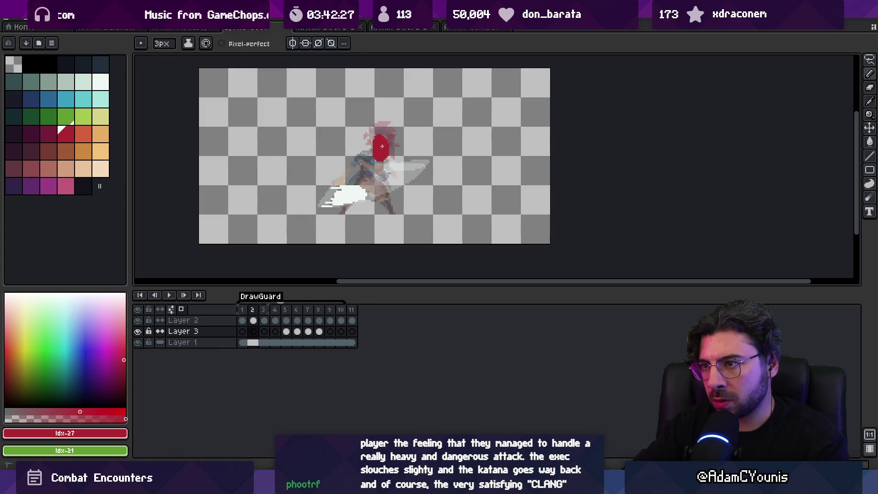
pyautogui.click(48, 133)
pyautogui.press('+')
pyautogui.press('+')
pyautogui.press('+')
pyautogui.click(13, 64)
pyautogui.press('x')
pyautogui.press('x')
pyautogui.press('x')
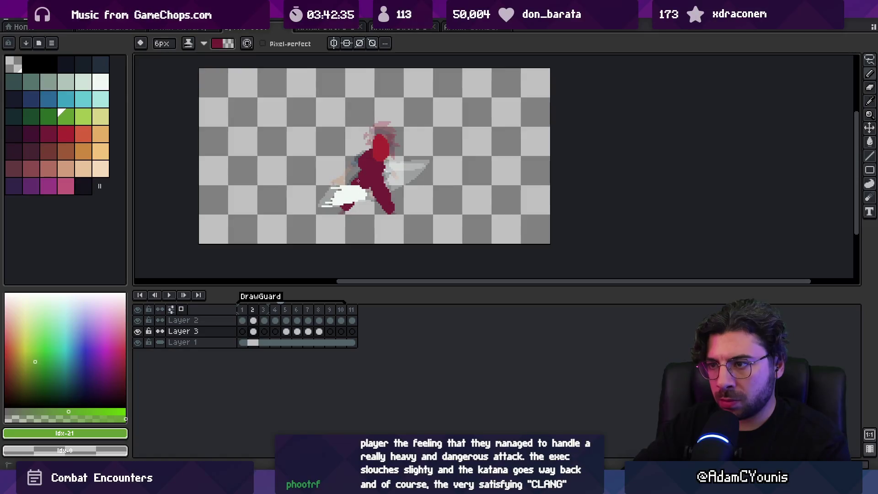
# Step: Block in frame 2's red body, alternating sampled bright red and dark maroon
pyautogui.keyDown('alt'); pyautogui.click(375, 161); pyautogui.keyUp('alt')
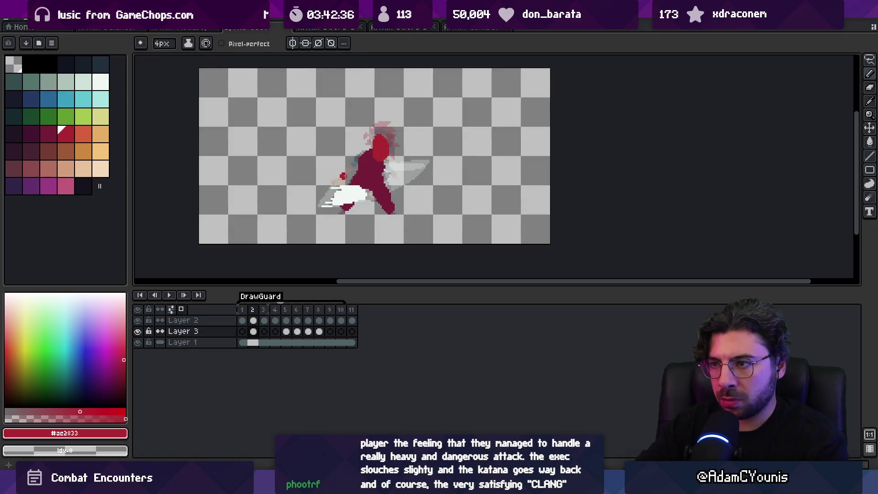
pyautogui.keyDown('alt'); pyautogui.click(360, 165); pyautogui.keyUp('alt')
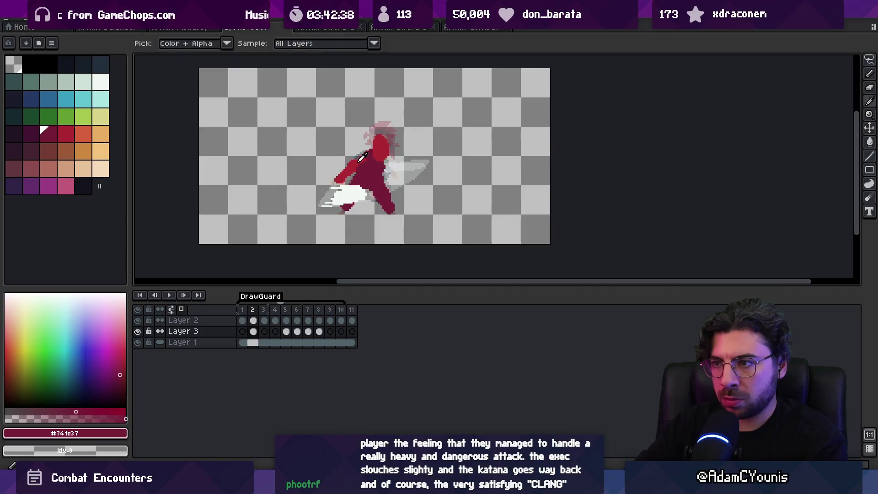
pyautogui.keyDown('alt'); pyautogui.click(369, 175); pyautogui.keyUp('alt')
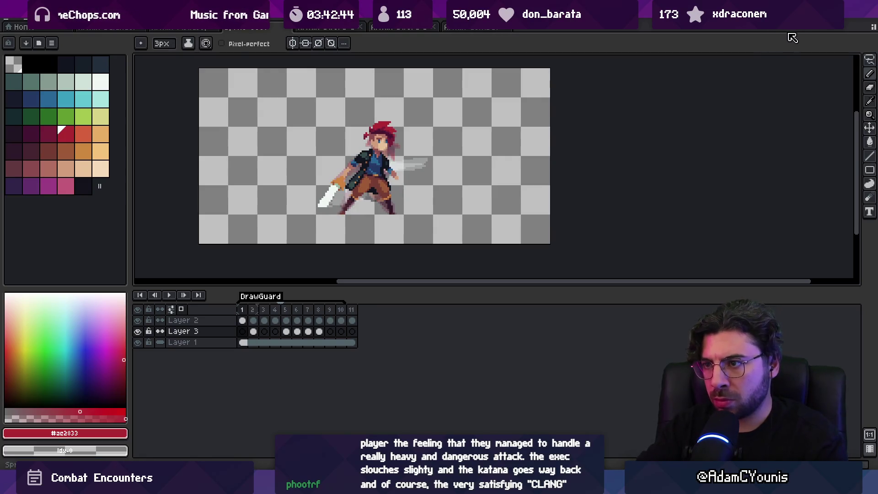
pyautogui.press('b')
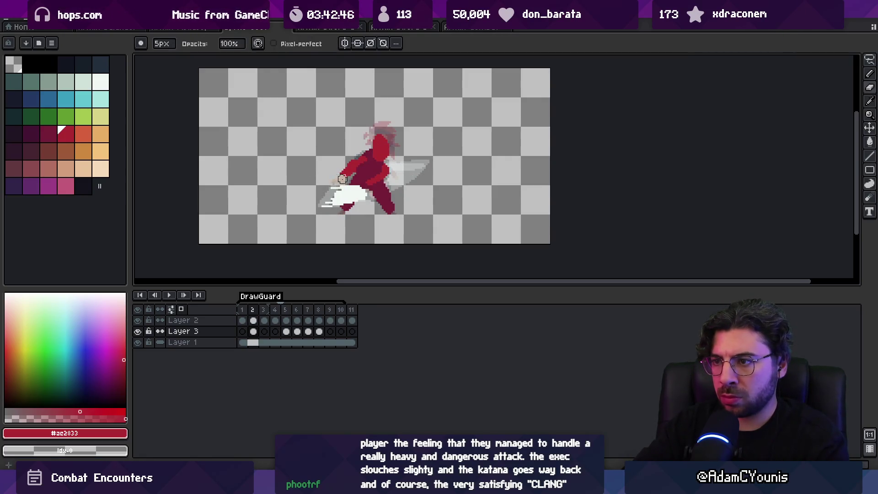
pyautogui.press('e')
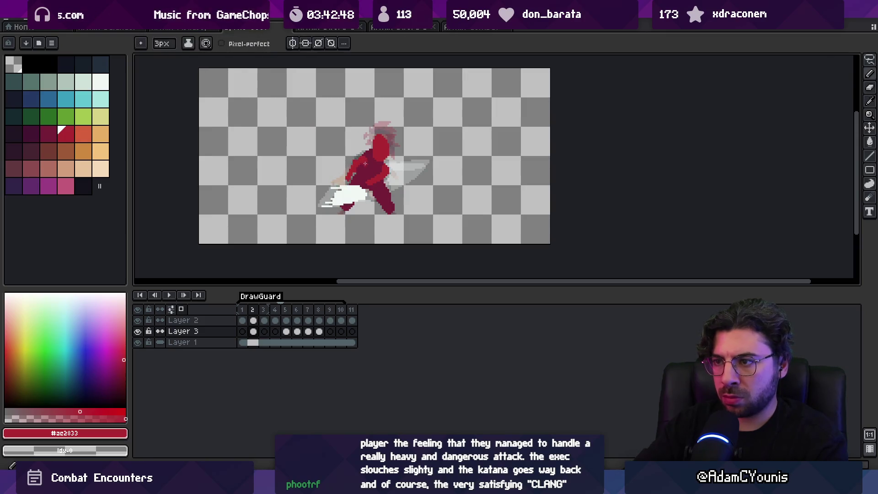
pyautogui.keyDown('alt'); pyautogui.click(364, 165); pyautogui.keyUp('alt')
pyautogui.keyDown('alt'); pyautogui.click(354, 169); pyautogui.keyUp('alt')
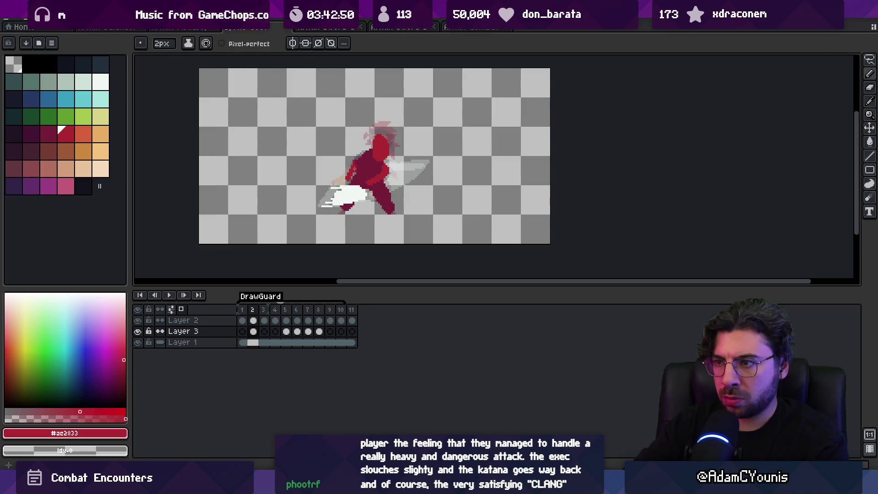
# Step: Block in frame 3's body with the darker and brighter reds, then play the animation
pyautogui.press('.')
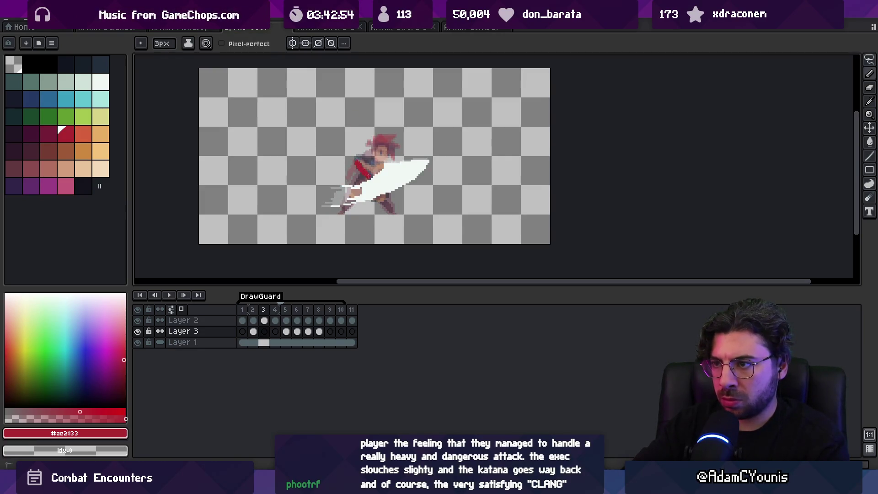
pyautogui.press('[')
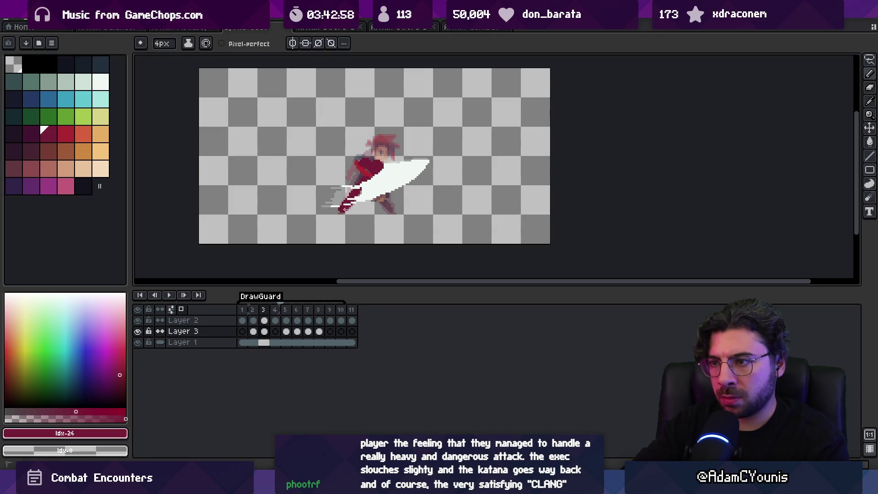
pyautogui.press(']')
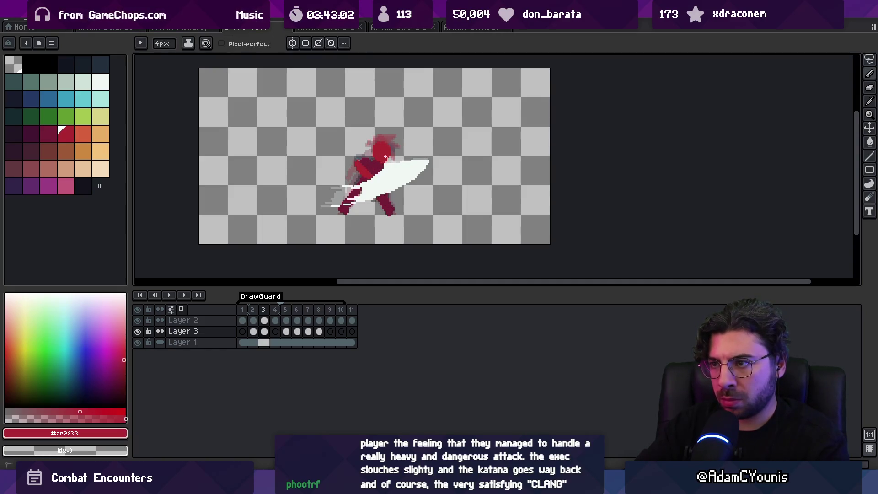
pyautogui.press('.')
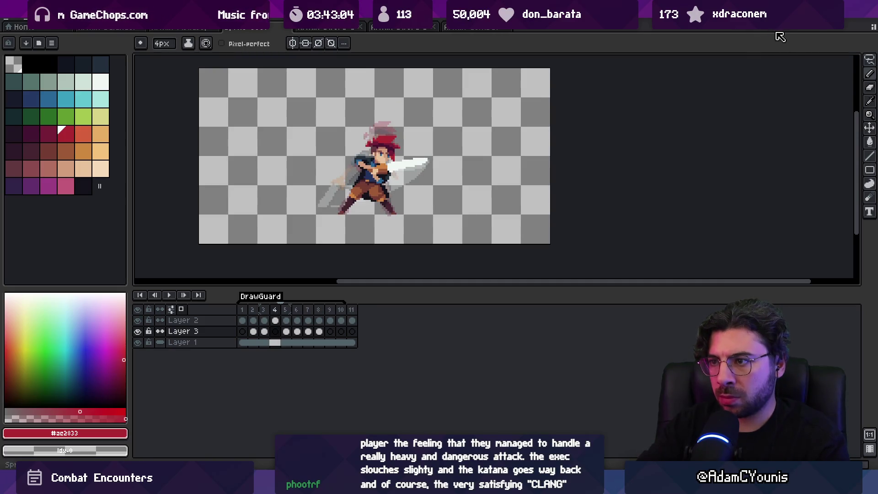
pyautogui.press('Return')
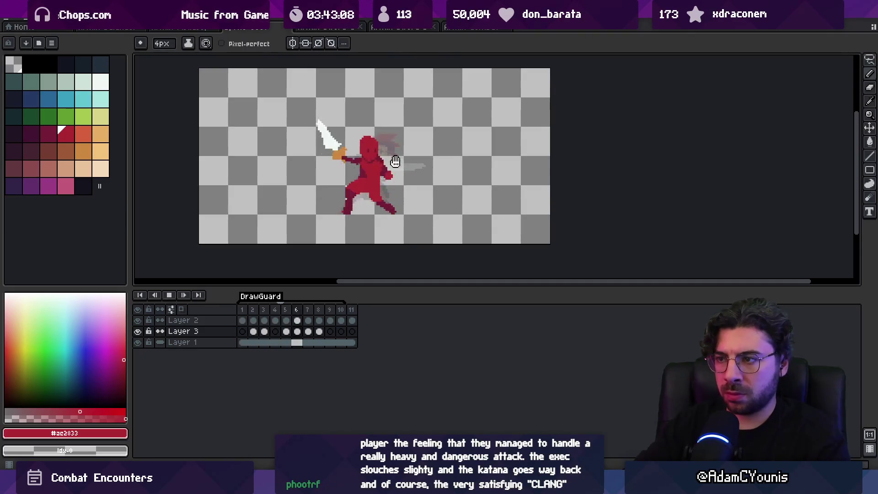
# Step: On Layer 2, move the white katana blade into place on frame 4
pyautogui.press('z')
pyautogui.scroll(-4, 409, 172)
pyautogui.scroll(2, 443, 132)
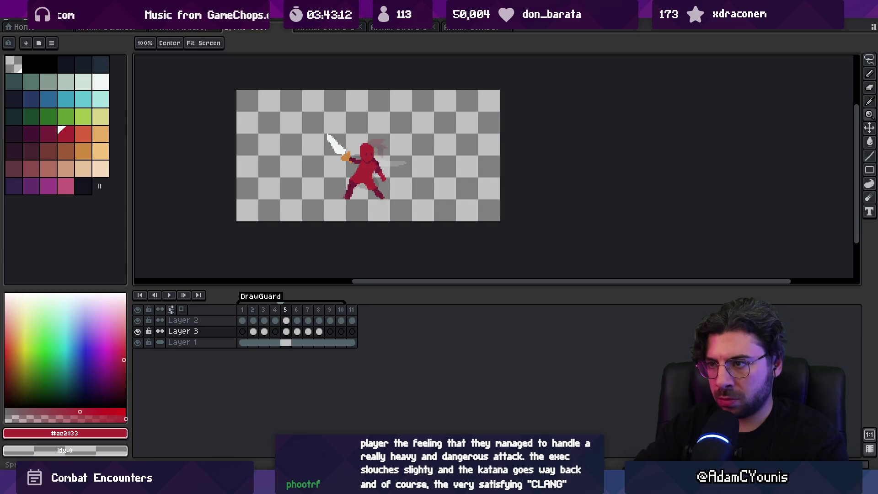
pyautogui.scroll(1, 399, 165)
pyautogui.press('v')
pyautogui.click(400, 166)
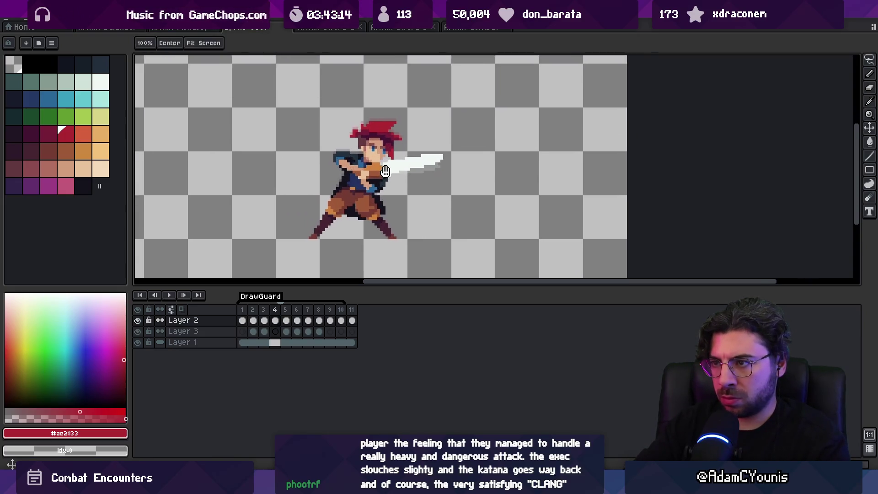
pyautogui.moveTo(399, 166); pyautogui.dragTo(384, 190)
pyautogui.click(355, 183)
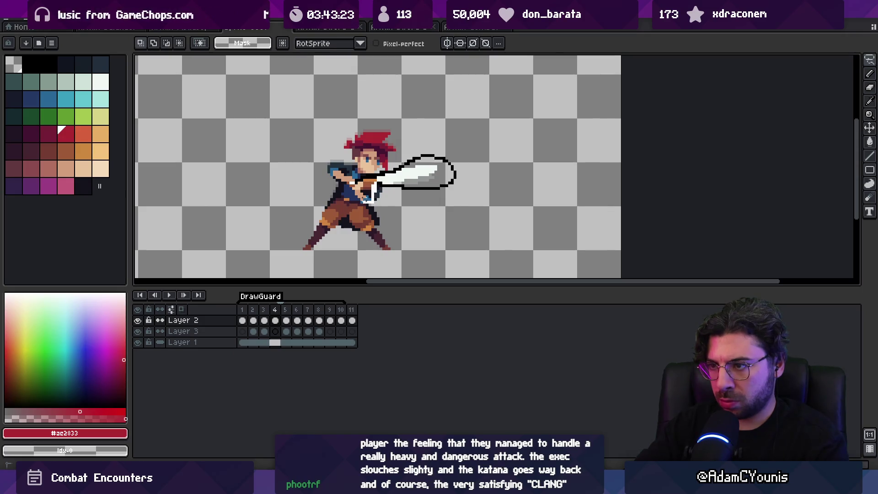
pyautogui.moveTo(346, 193)
pyautogui.mouseDown()
pyautogui.moveTo(366, 196)
pyautogui.moveTo(369, 173)
pyautogui.mouseUp()
pyautogui.press('Return')
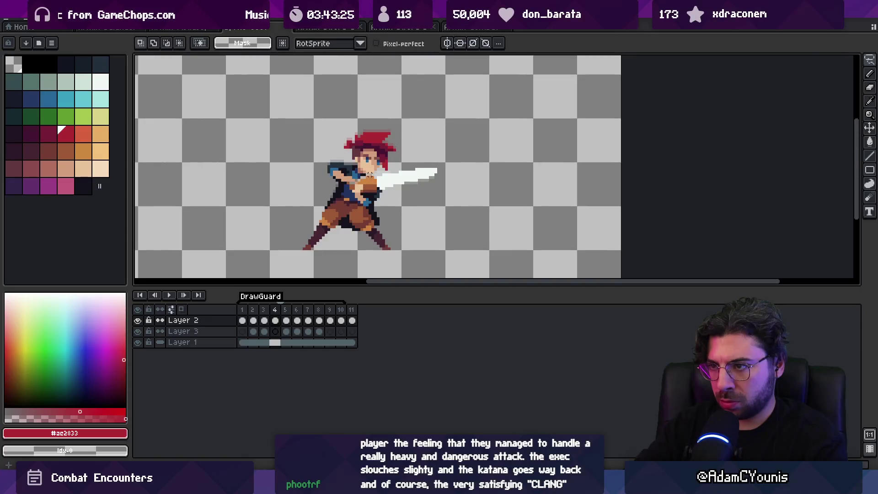
# Step: Touch up the hand pixels with the 1px pencil in near-black #13131d
pyautogui.press('b')
pyautogui.scroll(5, 369, 174)
pyautogui.keyDown('alt'); pyautogui.click(402, 185); pyautogui.keyUp('alt')
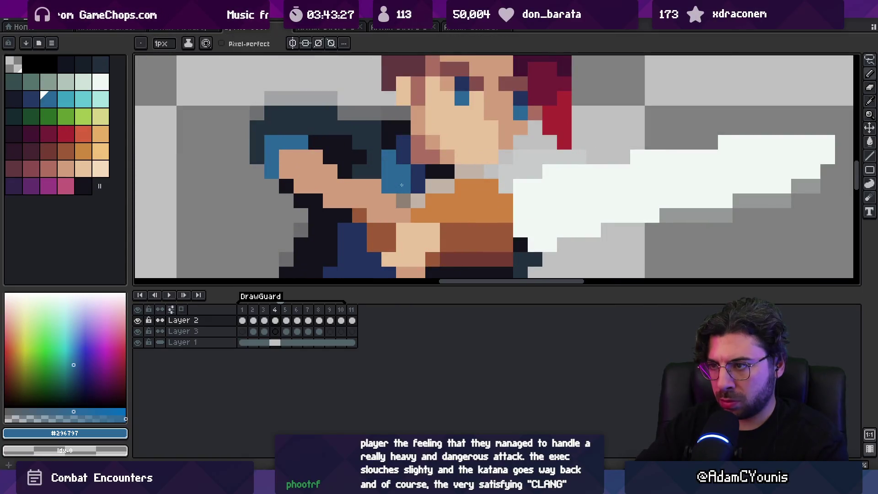
pyautogui.keyDown('alt'); pyautogui.click(431, 179); pyautogui.keyUp('alt')
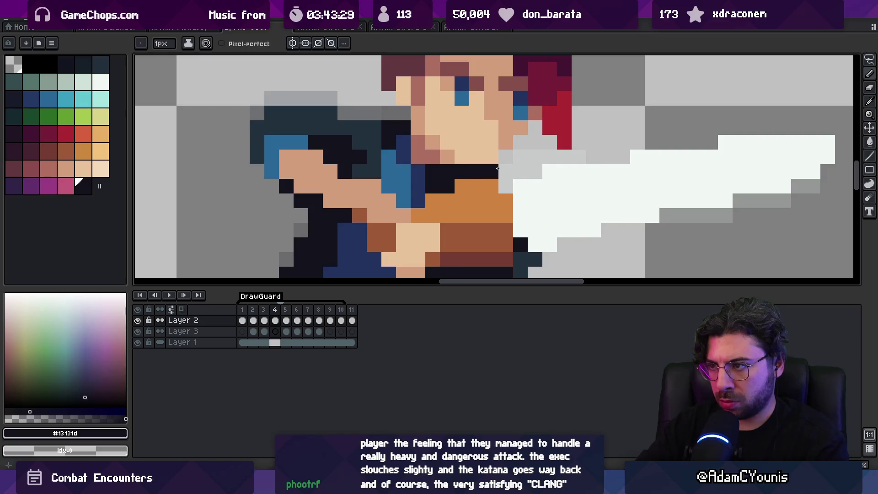
pyautogui.press('z')
pyautogui.scroll(-8, 447, 176)
# Step: Check that frame 5 lasts 100 ms, then play the animation from frame 1
pyautogui.press('m')
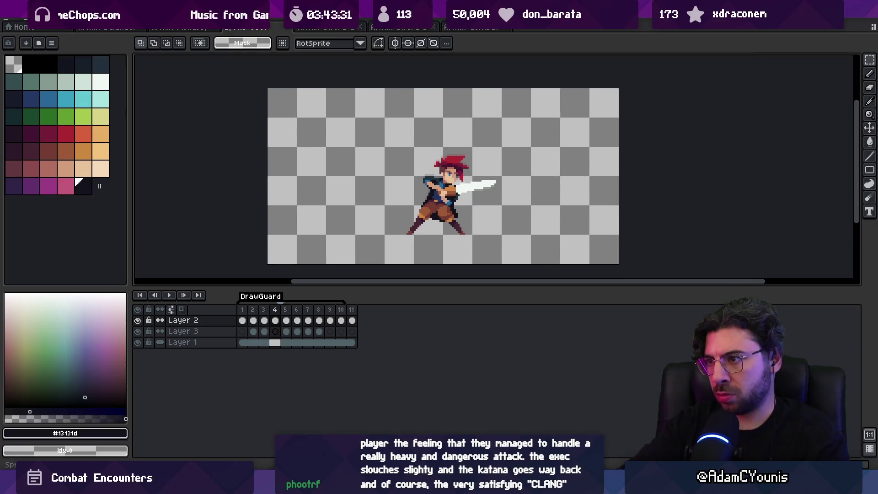
pyautogui.press('Left')
pyautogui.press('Right')
pyautogui.press('Right')
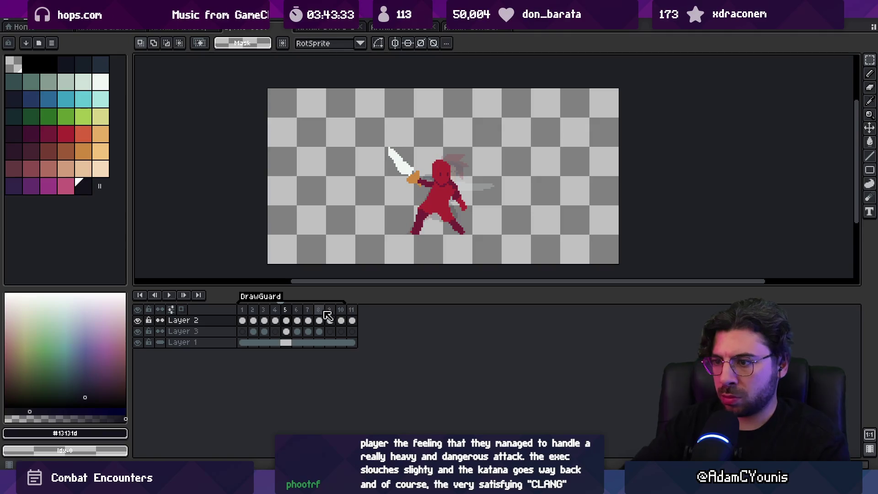
pyautogui.click(352, 319)
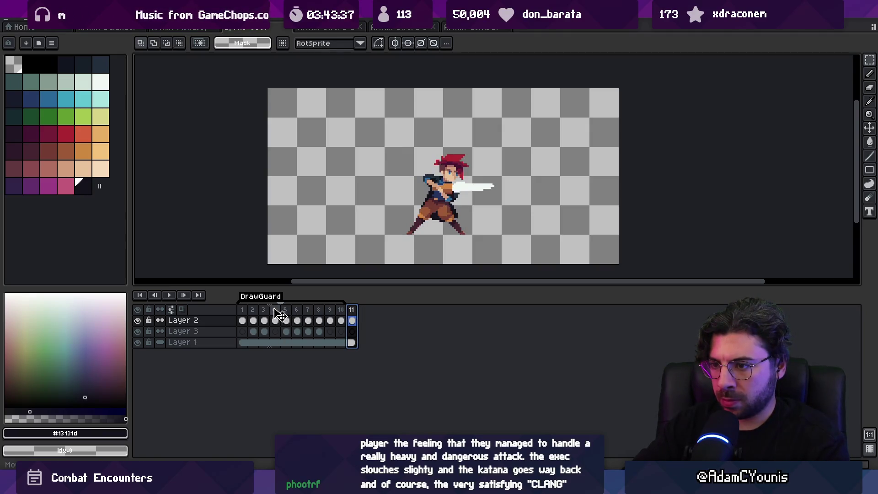
pyautogui.doubleClick(285, 311)
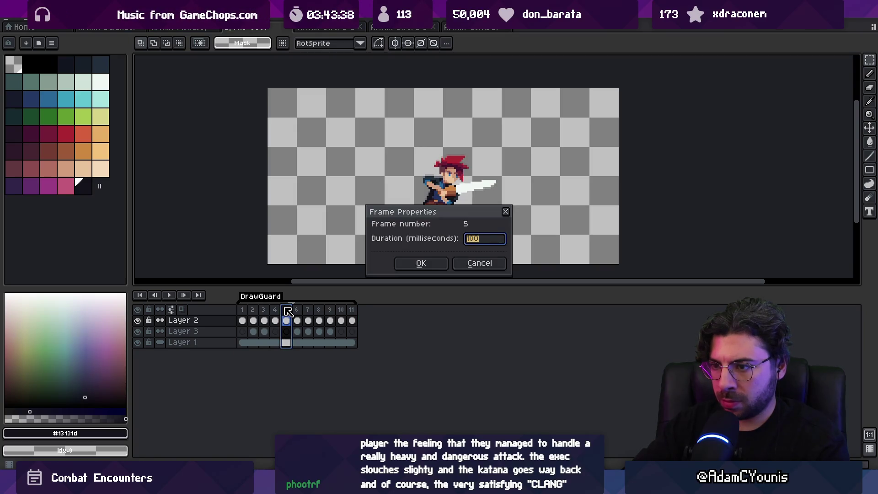
pyautogui.press('Escape')
pyautogui.click(275, 320)
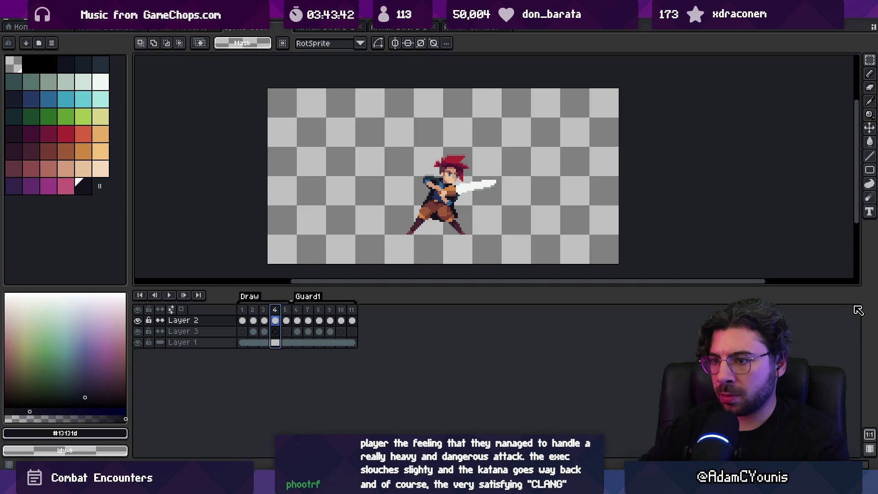
pyautogui.press('Return')
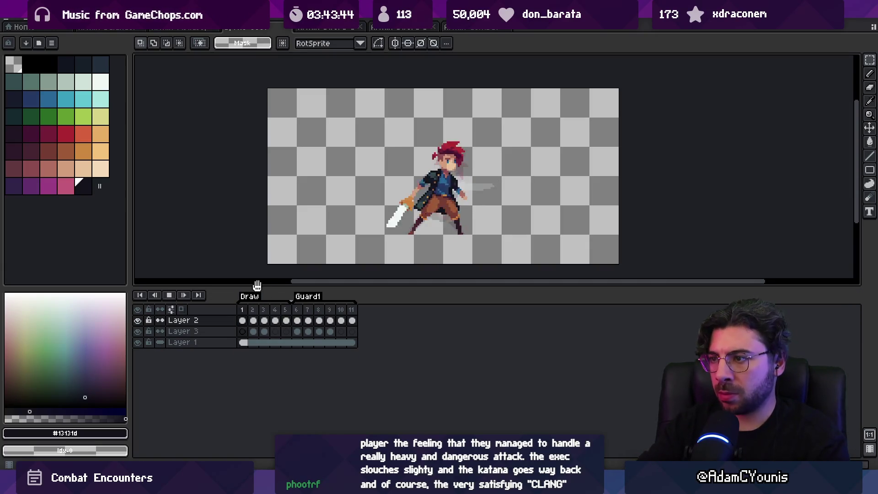
# Step: Stop on frame 3, zoom in on the white katana slash and trim its upper edge with the brush
pyautogui.press('z')
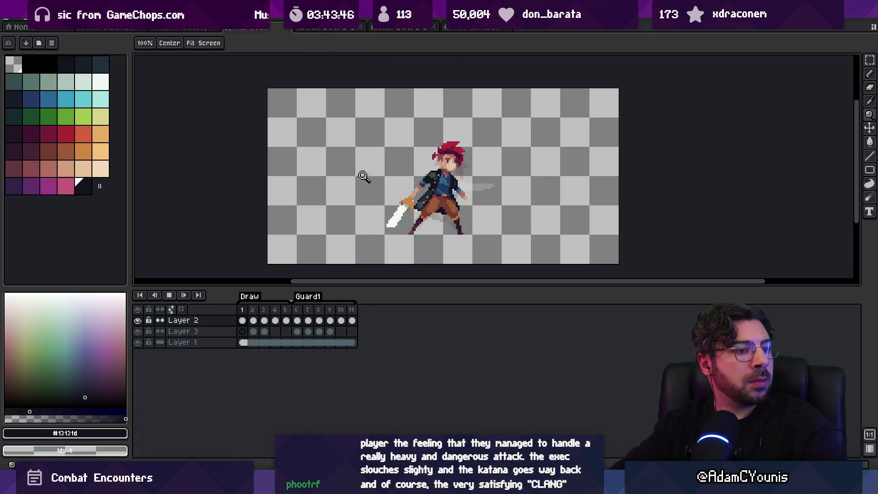
pyautogui.scroll(-1, 405, 155)
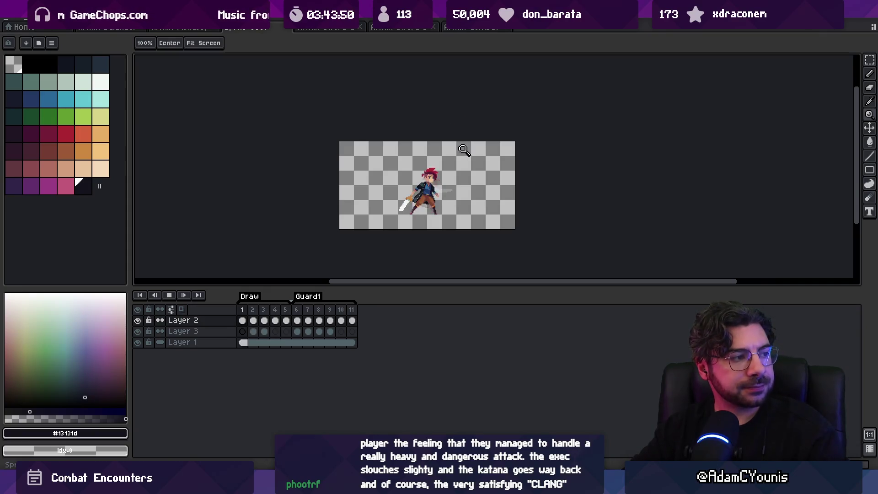
pyautogui.click(478, 147)
pyautogui.press('Return')
pyautogui.press('Right')
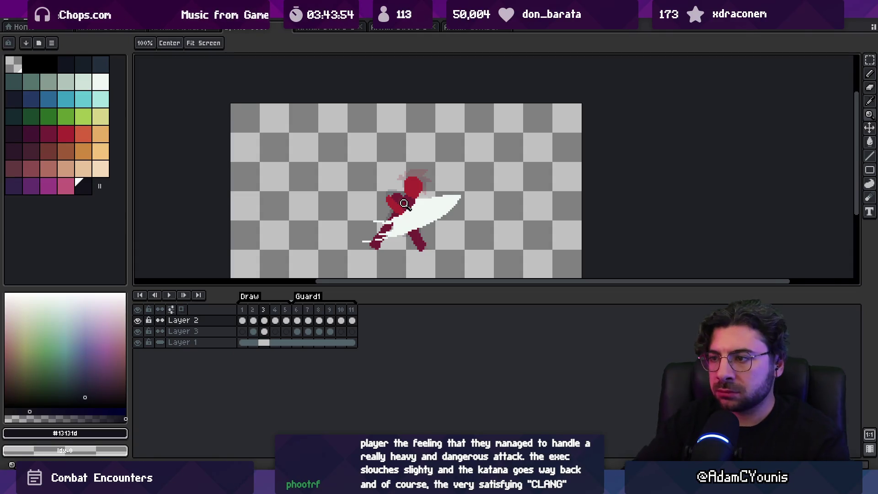
pyautogui.click(404, 203)
pyautogui.press('b')
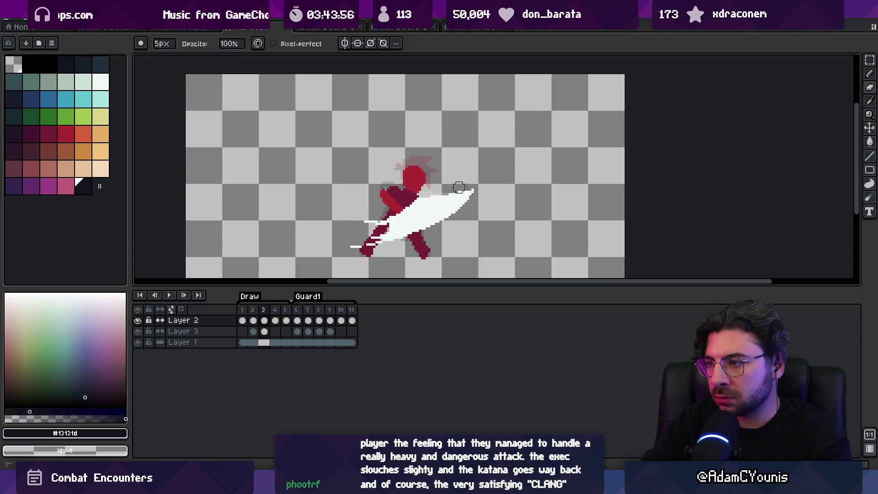
pyautogui.press('Return')
pyautogui.press('Return')
pyautogui.moveTo(397, 212); pyautogui.dragTo(452, 195)
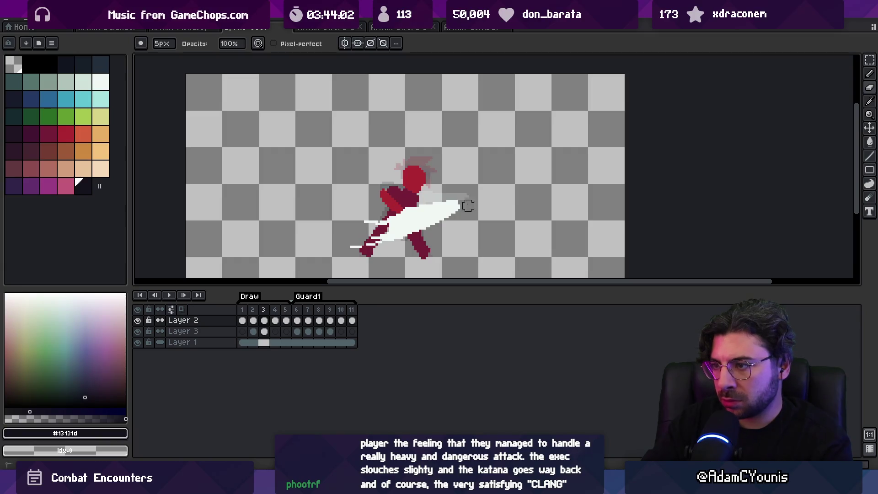
pyautogui.keyDown('ctrl'); pyautogui.click(414, 190); pyautogui.keyUp('ctrl')
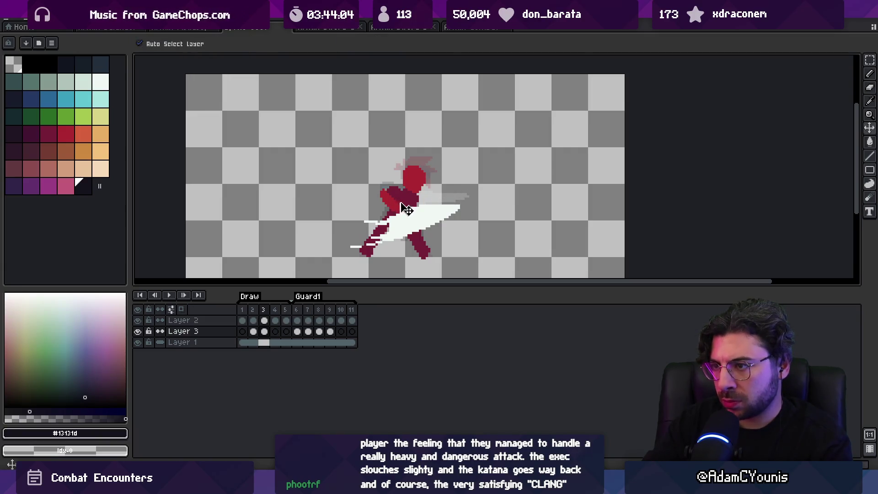
# Step: On Layer 3, drag frame 5 past frame 10 so the coloured swordsman pose becomes frame 11
pyautogui.keyDown('alt'); pyautogui.click(415, 188); pyautogui.keyUp('alt')
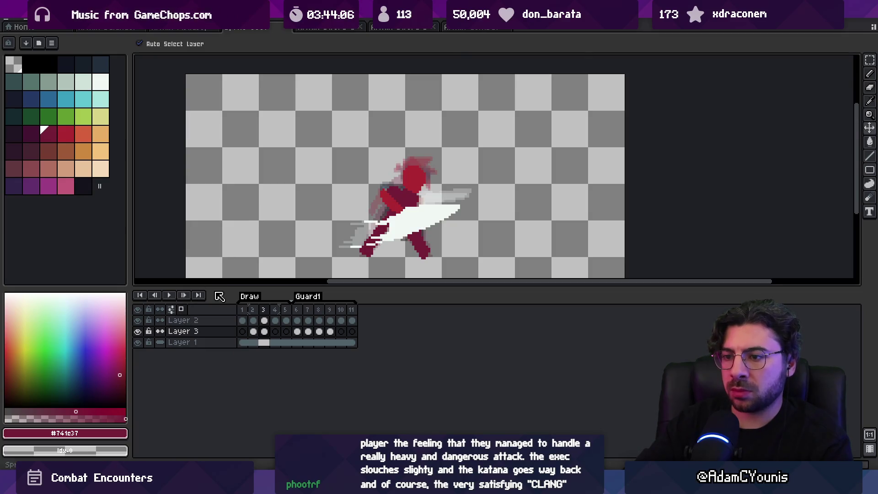
pyautogui.click(287, 310)
pyautogui.moveTo(291, 313); pyautogui.dragTo(466, 301)
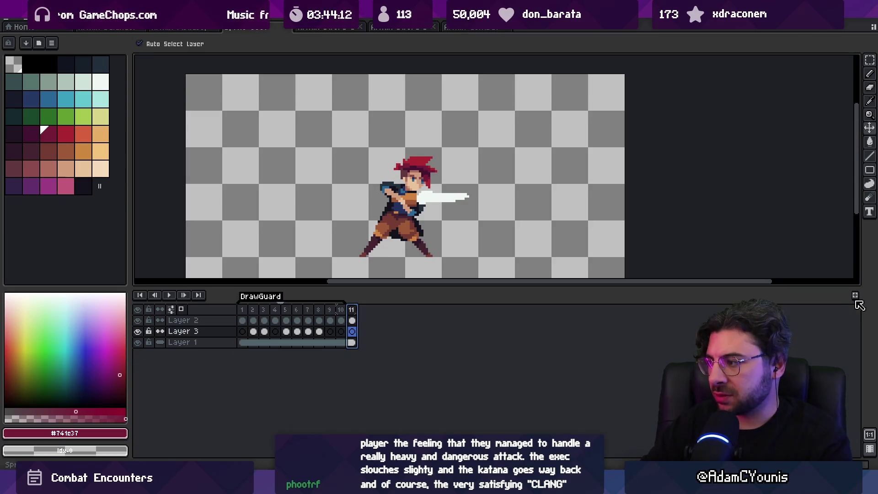
# Step: Go back to frames 2 and 1, then stop the replayed animation
pyautogui.click(254, 310)
pyautogui.click(242, 310)
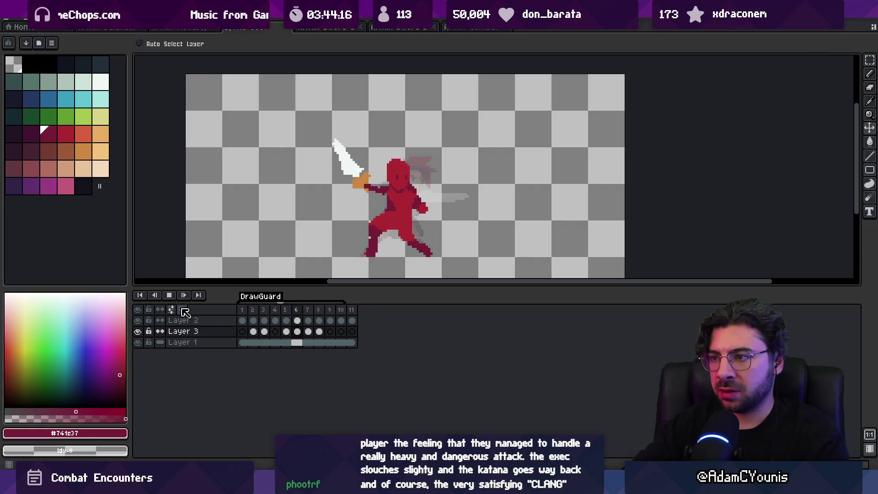
pyautogui.scroll(-3, 359, 214)
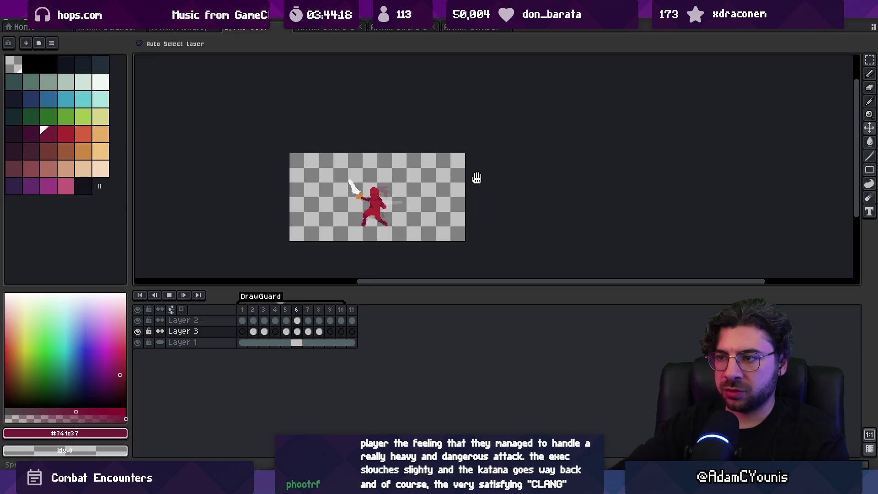
pyautogui.press('Return')
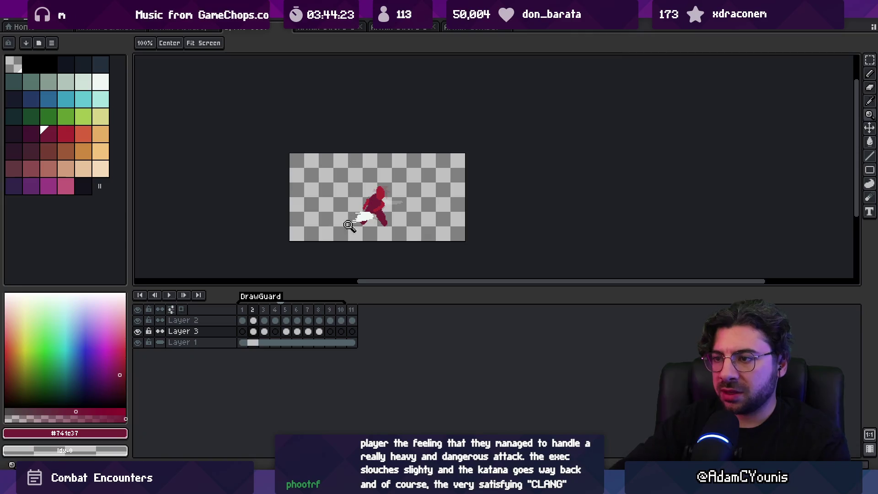
# Step: On frame 2, widen the white blade by the front foot and begin red touch-ups on the body
pyautogui.scroll(3, 352, 224)
pyautogui.press('b')
pyautogui.keyDown('alt'); pyautogui.click(372, 195); pyautogui.keyUp('alt')
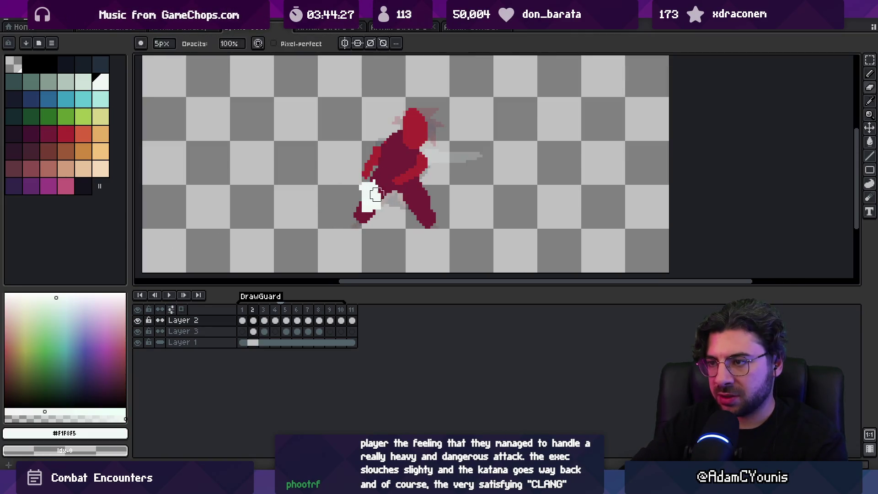
pyautogui.moveTo(375, 195); pyautogui.dragTo(375, 190)
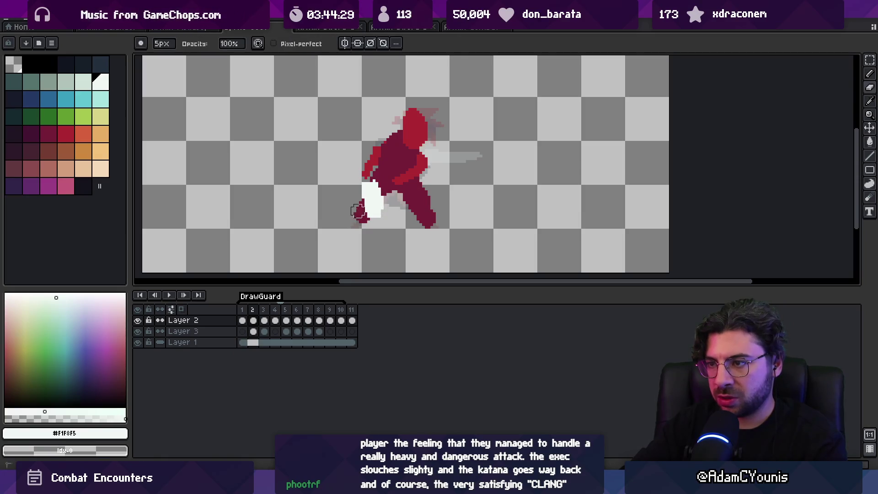
pyautogui.keyDown('alt'); pyautogui.click(399, 182); pyautogui.keyUp('alt')
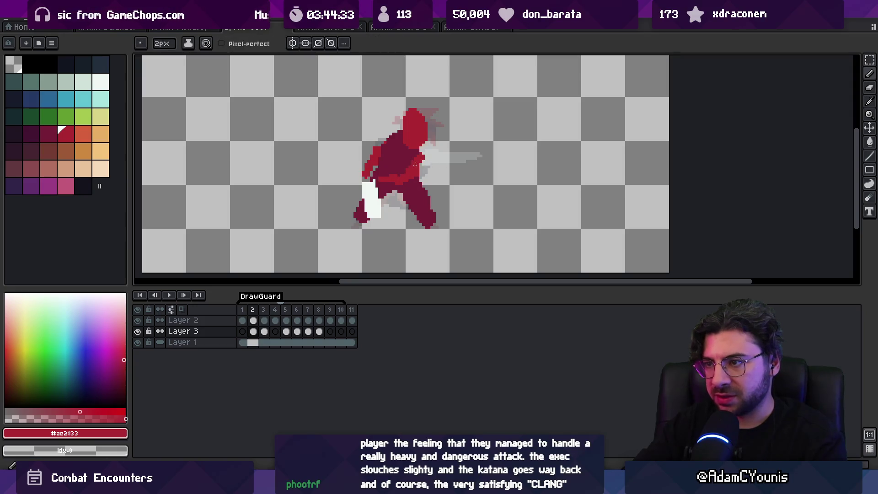
pyautogui.keyDown('alt'); pyautogui.click(416, 178); pyautogui.keyUp('alt')
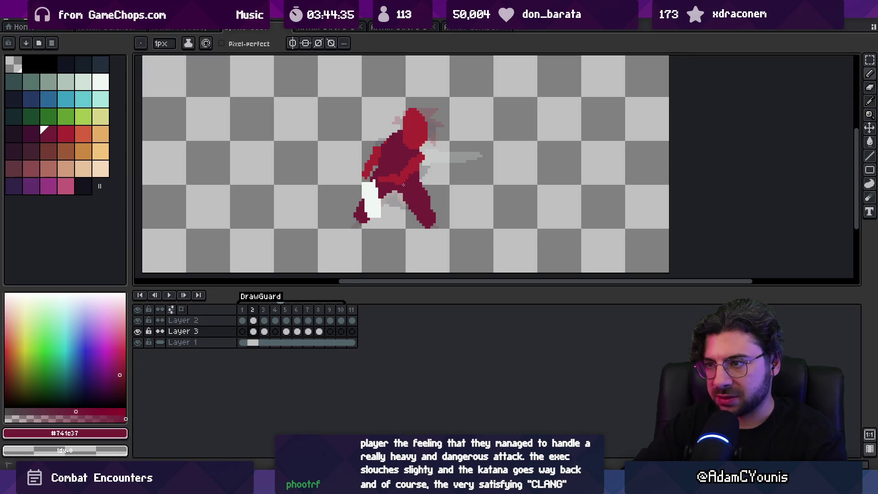
pyautogui.keyDown('alt'); pyautogui.click(393, 177); pyautogui.keyUp('alt')
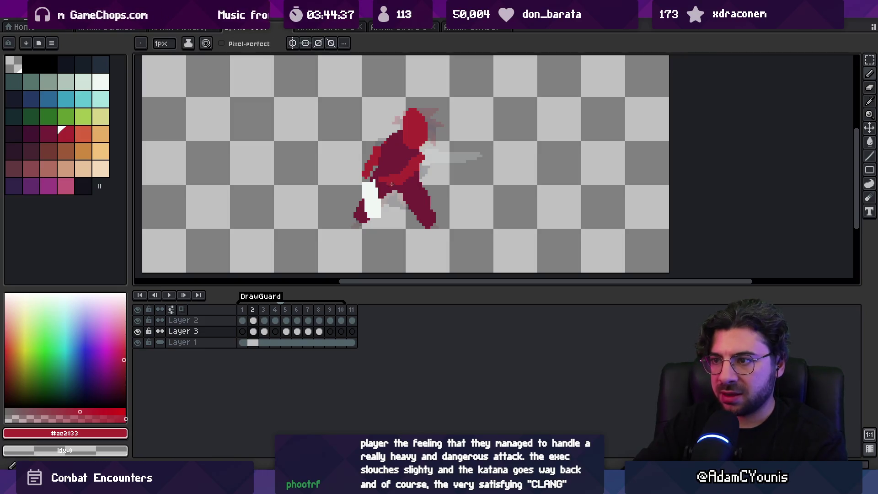
# Step: Zoom out to the whole sprite and replay the animation from frame 1 to review the shading
pyautogui.press('z')
pyautogui.rightClick(395, 147)
pyautogui.press('Left')
pyautogui.press('Return')
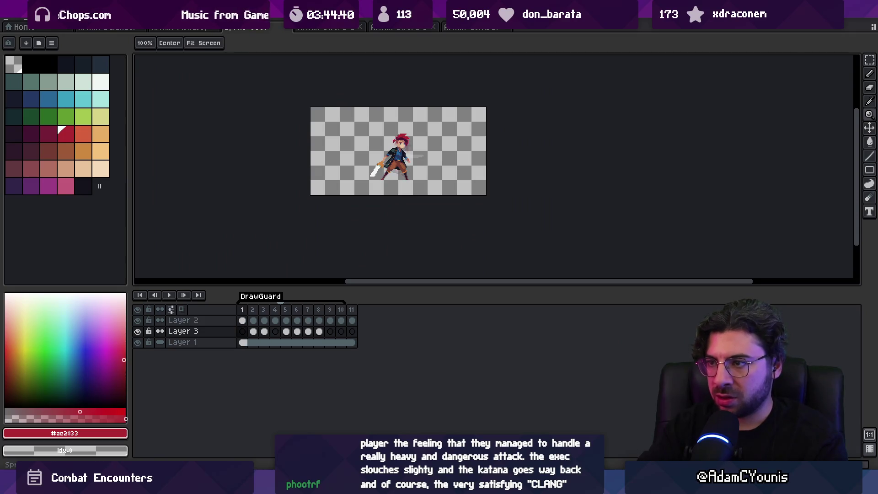
# Step: Pencil dark crimson (#741c37) and bright red (#ac2833) shading bands across the swordsman's body
pyautogui.scroll(3, 389, 189)
pyautogui.press('b')
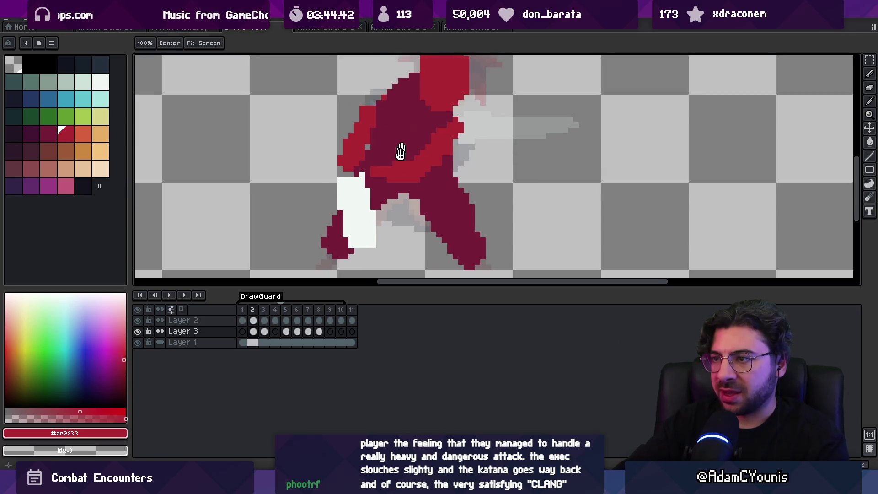
pyautogui.keyDown('alt'); pyautogui.click(373, 186); pyautogui.keyUp('alt')
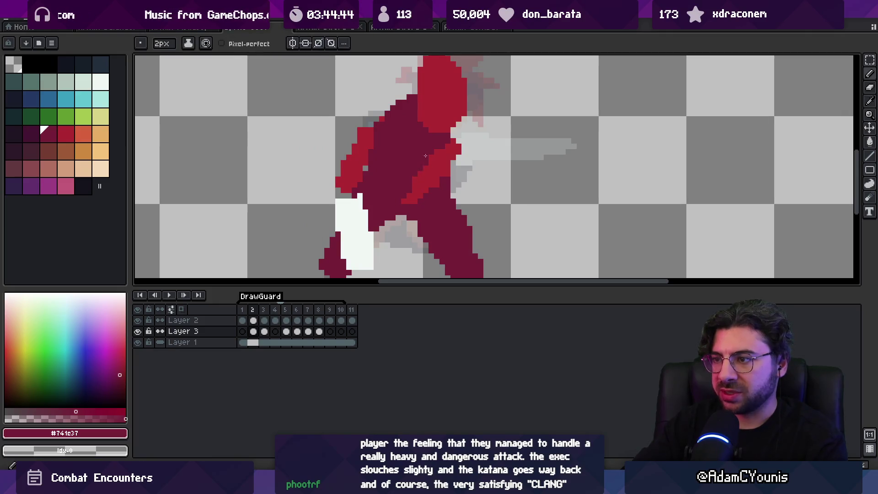
pyautogui.keyDown('alt'); pyautogui.click(433, 186); pyautogui.keyUp('alt')
pyautogui.keyDown('alt'); pyautogui.click(430, 155); pyautogui.keyUp('alt')
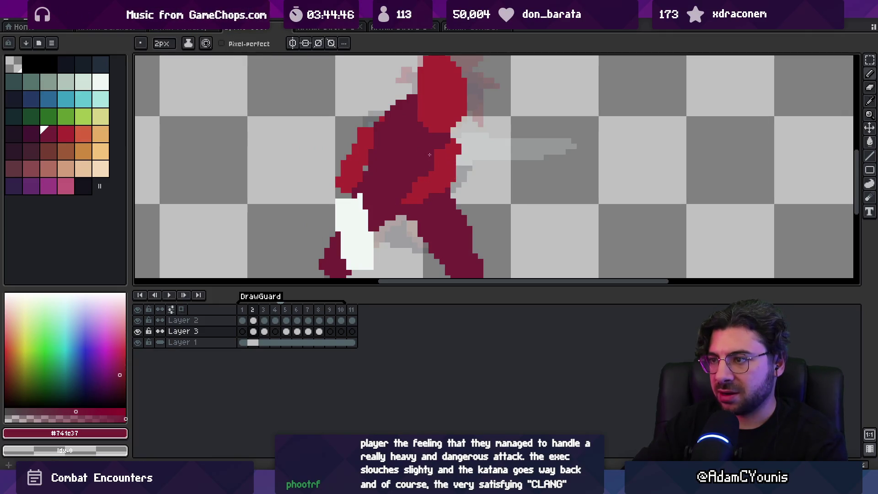
pyautogui.keyDown('alt'); pyautogui.click(434, 183); pyautogui.keyUp('alt')
pyautogui.keyDown('alt'); pyautogui.click(430, 165); pyautogui.keyUp('alt')
# Step: Finish alternating bright red and dark crimson body shading, then replay the loop
pyautogui.keyDown('alt'); pyautogui.click(436, 189); pyautogui.keyUp('alt')
pyautogui.keyDown('alt'); pyautogui.click(432, 165); pyautogui.keyUp('alt')
pyautogui.keyDown('alt'); pyautogui.click(437, 188); pyautogui.keyUp('alt')
pyautogui.keyDown('alt'); pyautogui.click(432, 167); pyautogui.keyUp('alt')
pyautogui.press('z')
pyautogui.scroll(-4, 439, 165)
pyautogui.press('Return')
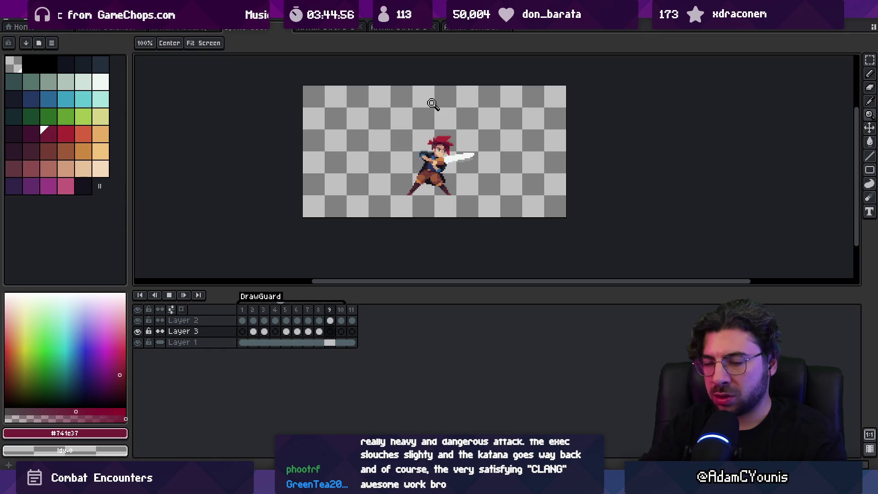
# Step: Stop playback and step back and forth through frames 4 to 7, settling on frame 7
pyautogui.press('Return')
pyautogui.press('Return')
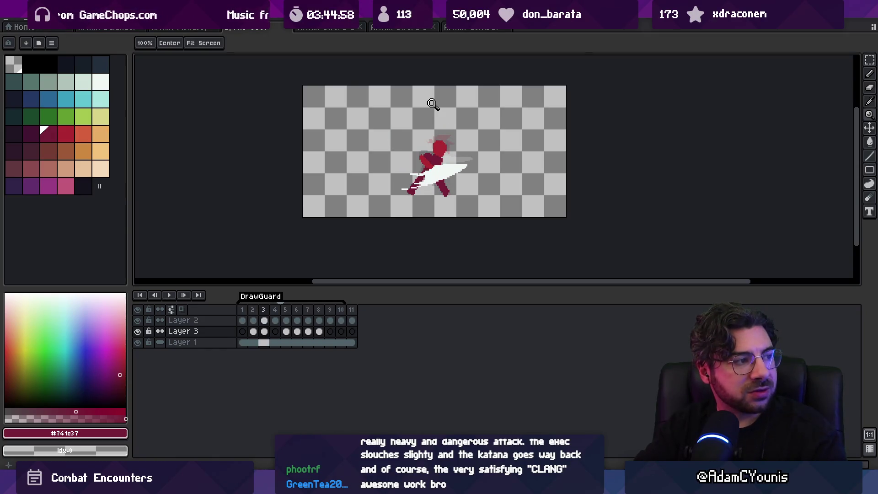
pyautogui.press('Right')
pyautogui.press('Right')
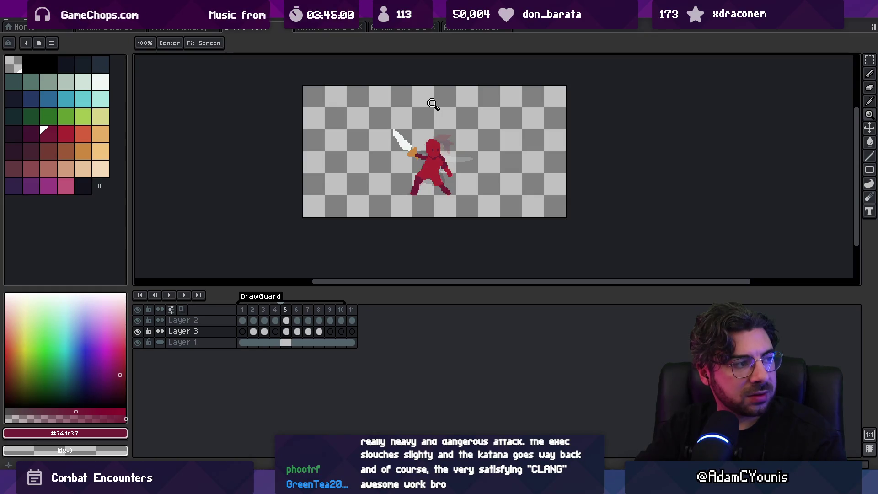
pyautogui.press('Left')
pyautogui.press('Right')
pyautogui.press('Right')
pyautogui.press('Right')
pyautogui.press('Left')
pyautogui.press('Left')
pyautogui.press('Left')
pyautogui.press('Right')
pyautogui.press('Right')
pyautogui.press('Right')
pyautogui.press('Right')
pyautogui.press('Left')
pyautogui.press('Left')
pyautogui.press('Left')
pyautogui.press('Right')
pyautogui.press('Right')
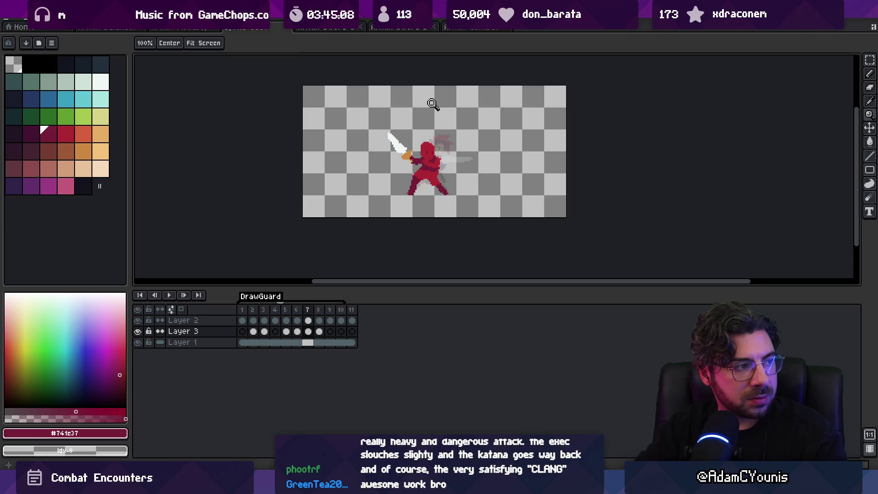
pyautogui.press('Left')
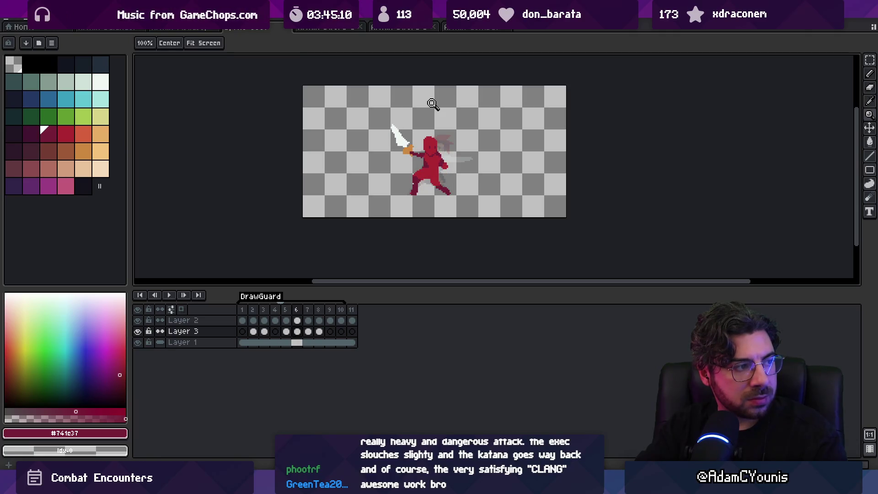
pyautogui.press('Right')
pyautogui.scroll(3, 433, 157)
# Step: Go to frame 8 and pencil bright and darker red shading into the swordsman's torso
pyautogui.press('b')
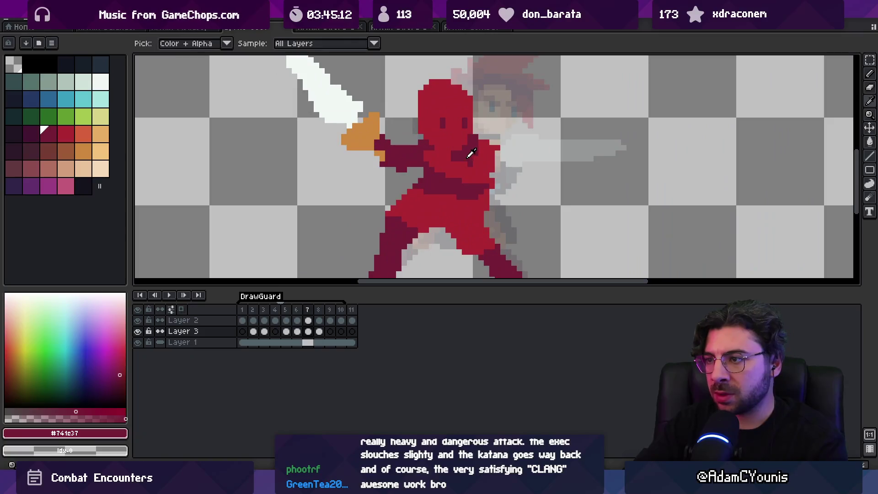
pyautogui.keyDown('alt'); pyautogui.click(447, 171); pyautogui.keyUp('alt')
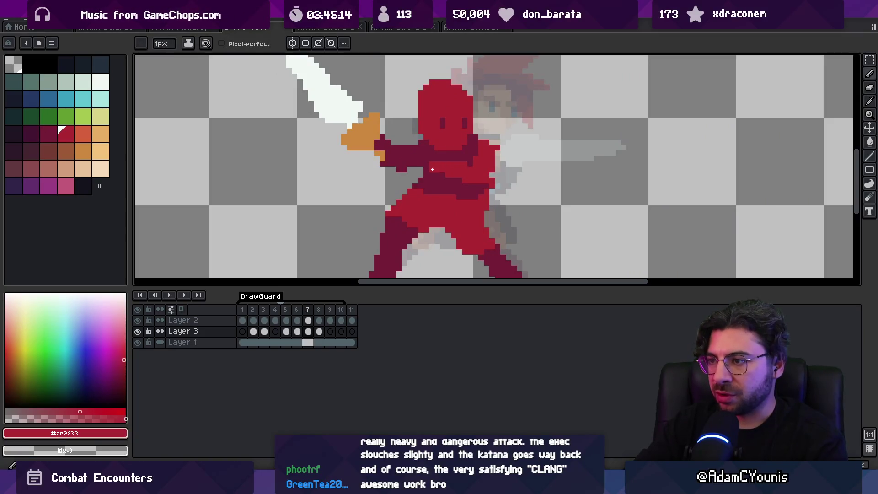
pyautogui.press('w')
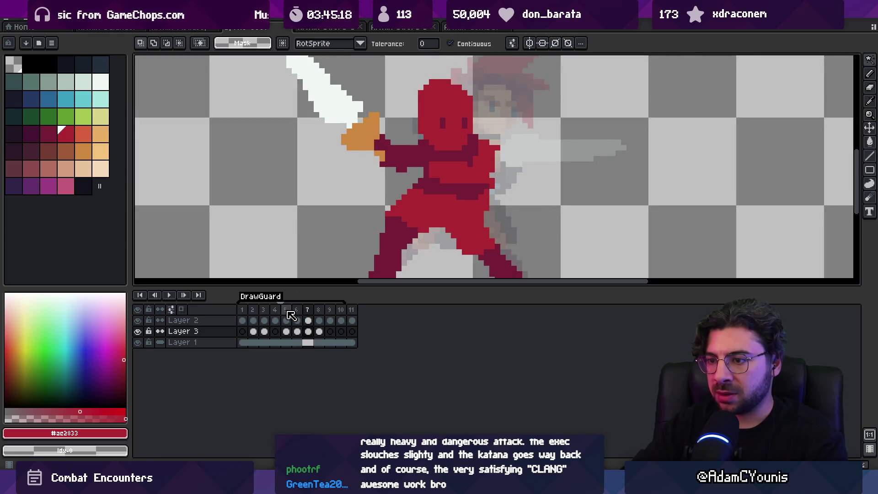
pyautogui.moveTo(288, 312); pyautogui.dragTo(306, 311)
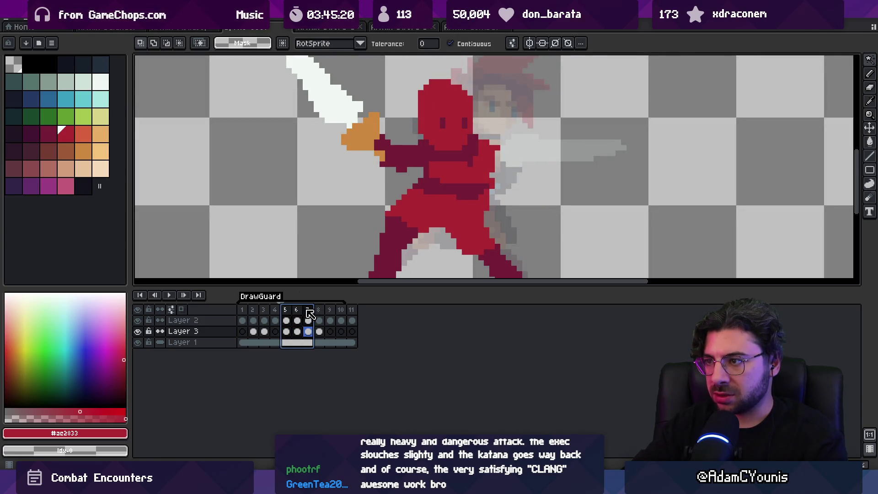
pyautogui.click(317, 312)
pyautogui.press('b')
pyautogui.moveTo(461, 178)
pyautogui.mouseDown()
pyautogui.moveTo(450, 169)
pyautogui.moveTo(464, 169)
pyautogui.moveTo(461, 187)
pyautogui.mouseUp()
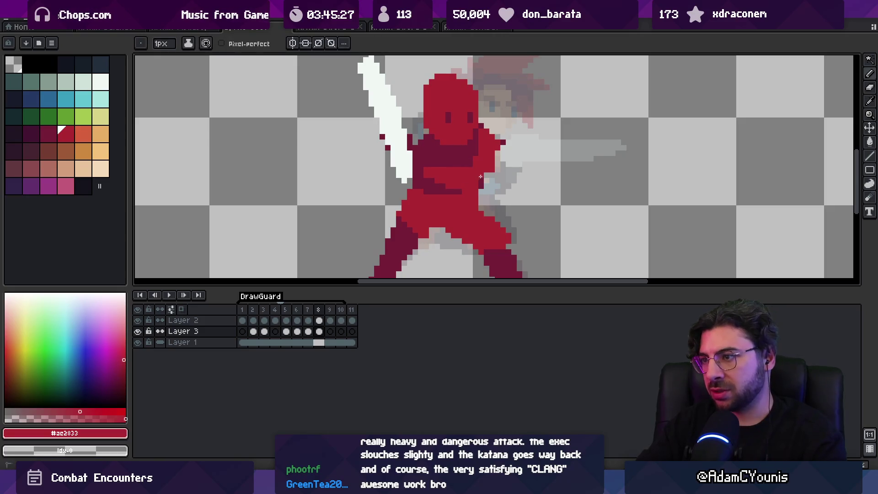
pyautogui.keyDown('alt'); pyautogui.click(478, 146); pyautogui.keyUp('alt')
pyautogui.keyDown('alt'); pyautogui.click(476, 145); pyautogui.keyUp('alt')
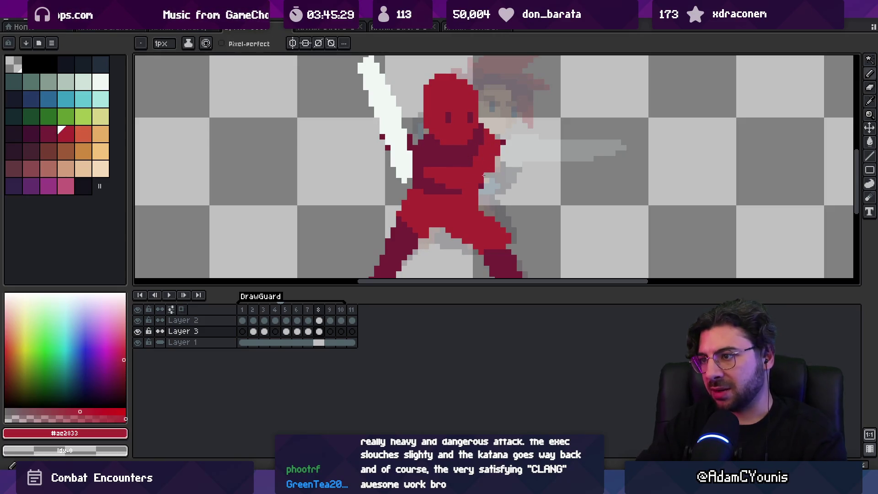
pyautogui.moveTo(482, 212); pyautogui.dragTo(457, 167)
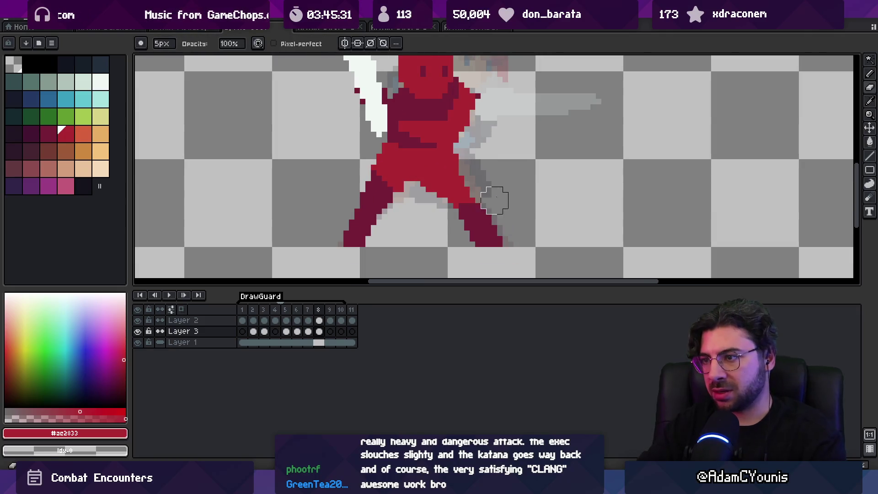
# Step: Adjust the white sword tip on Layer 2
pyautogui.press('e')
pyautogui.scroll(3, 452, 154)
pyautogui.keyDown('alt'); pyautogui.click(356, 112); pyautogui.keyUp('alt')
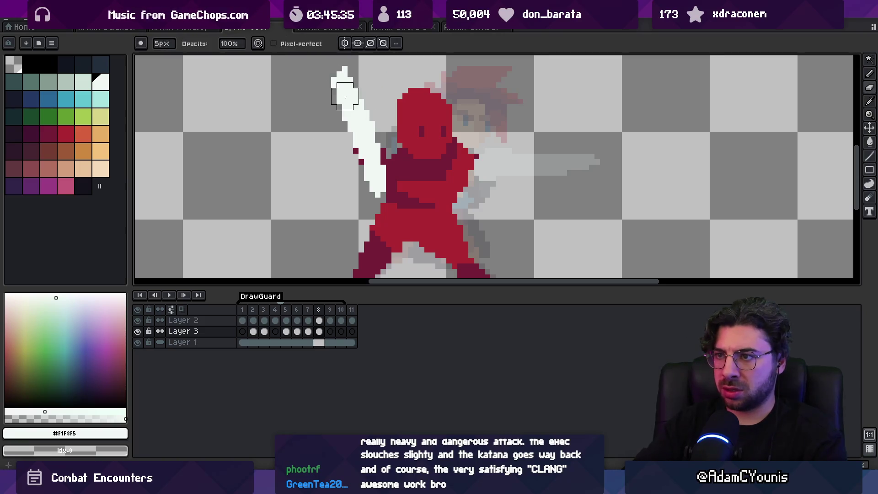
pyautogui.hotkey('ctrl', 'z')
pyautogui.press('b')
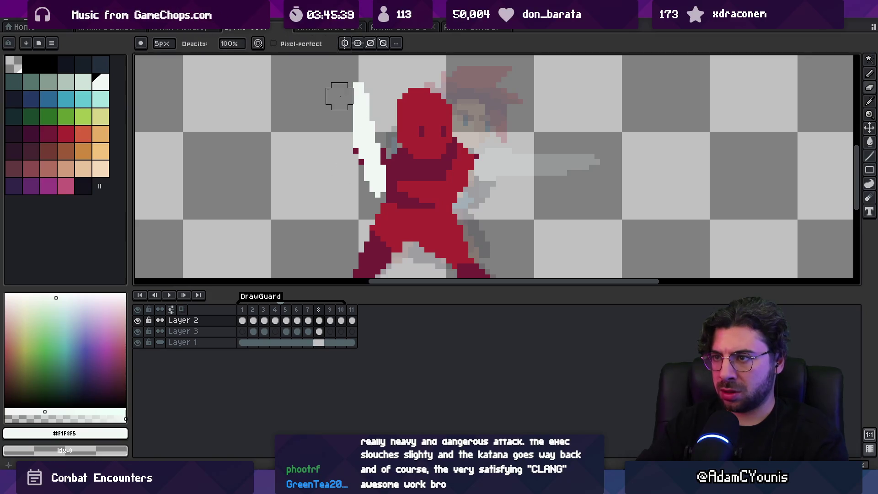
pyautogui.press('i')
pyautogui.scroll(-1, 368, 112)
pyautogui.press('b')
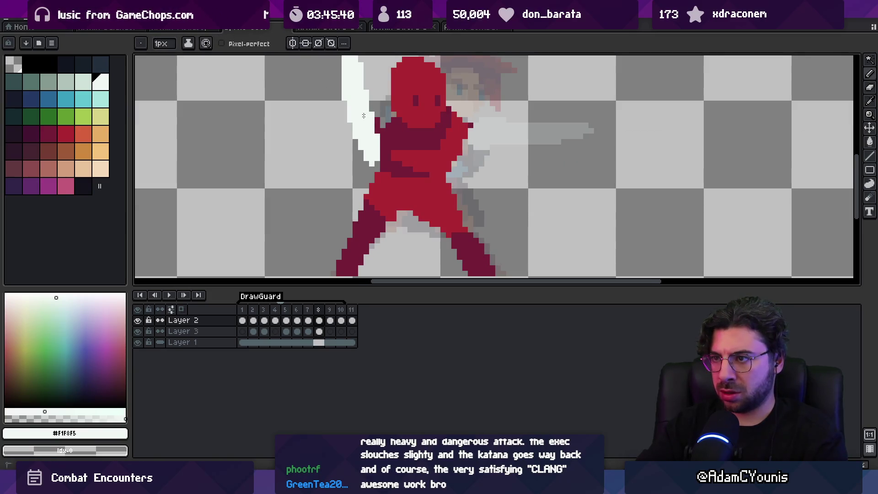
# Step: Paint an orange hilt below the white blade, clean stray pixels, and view at actual size
pyautogui.click(91, 154)
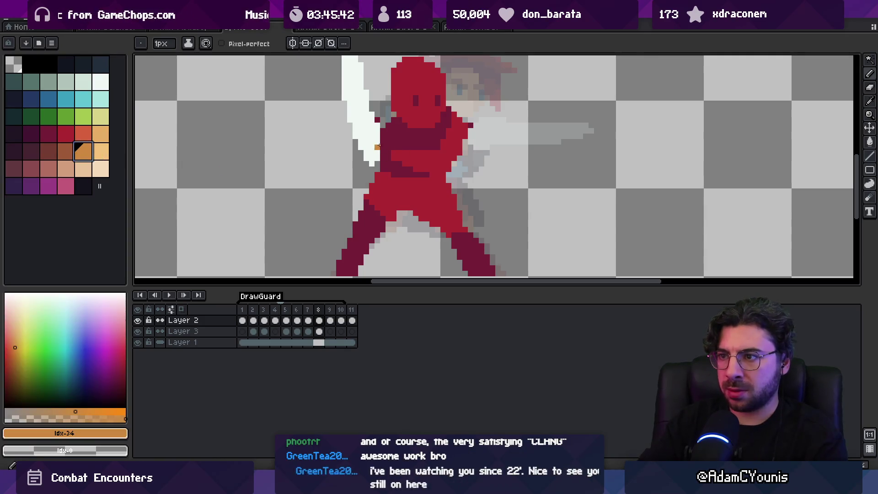
pyautogui.moveTo(367, 142); pyautogui.dragTo(381, 137)
pyautogui.press('e')
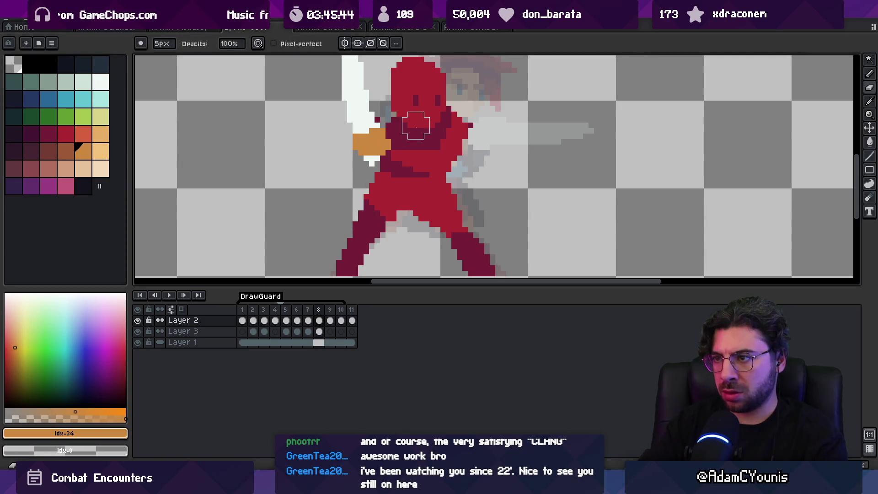
pyautogui.press('b')
pyautogui.press('e')
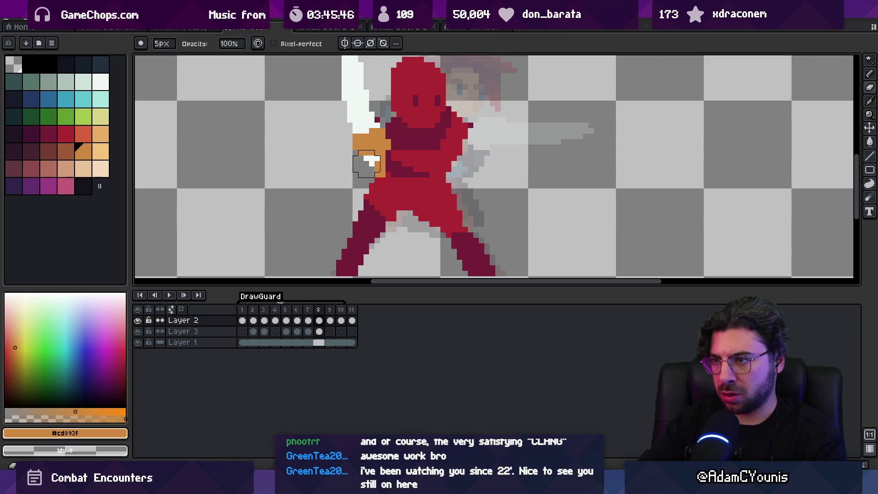
pyautogui.press('b')
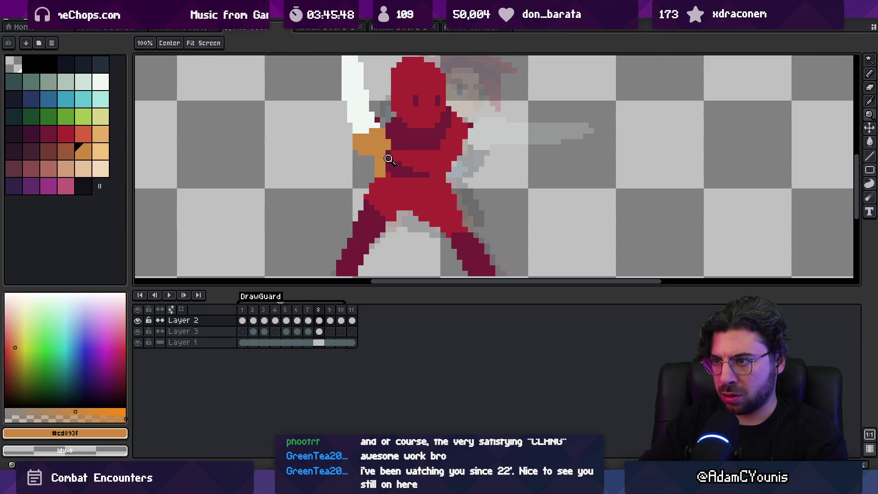
pyautogui.keyDown('alt'); pyautogui.click(378, 159); pyautogui.keyUp('alt')
pyautogui.press('z')
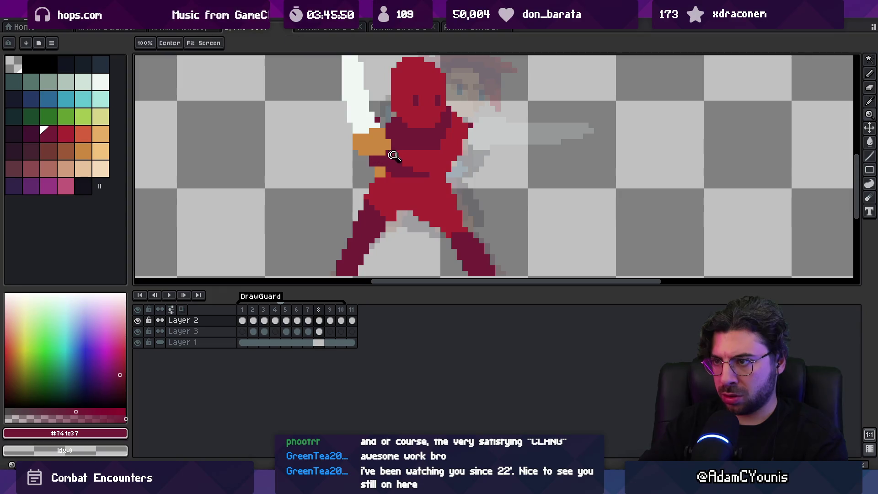
pyautogui.press('1')
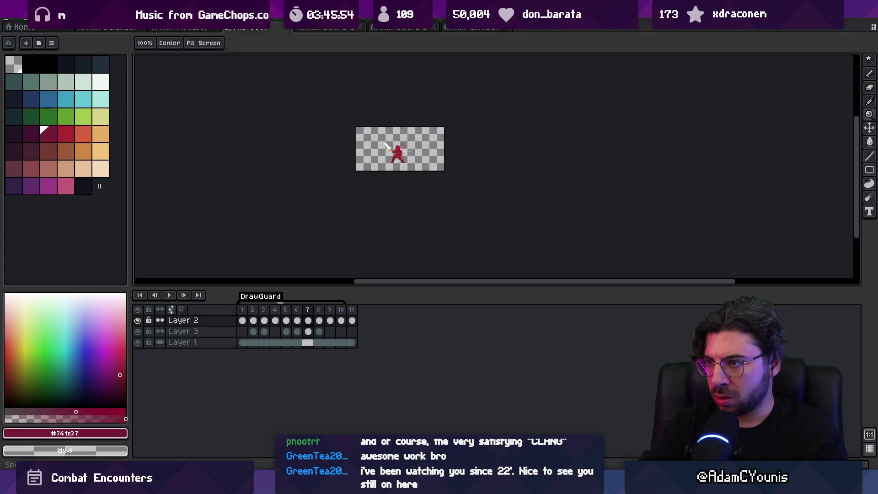
# Step: Eyedrop the sword white, then erase and redraw the katana blade on frame 8
pyautogui.scroll(3, 389, 165)
pyautogui.press('b')
pyautogui.press('alt')
pyautogui.keyDown('alt'); pyautogui.click(430, 162); pyautogui.keyUp('alt')
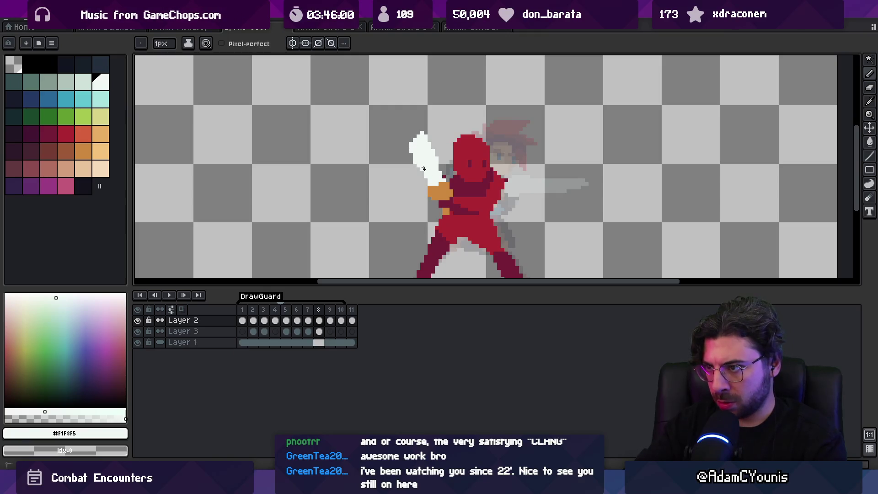
pyautogui.press('e')
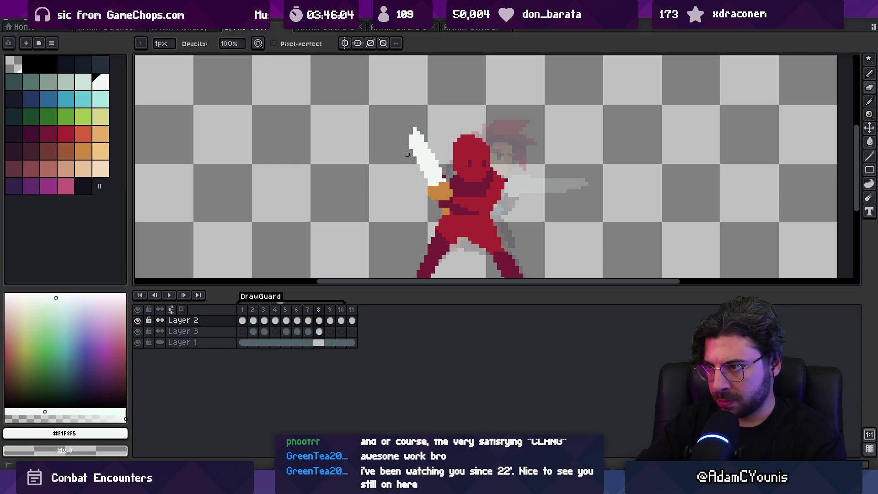
pyautogui.press('b')
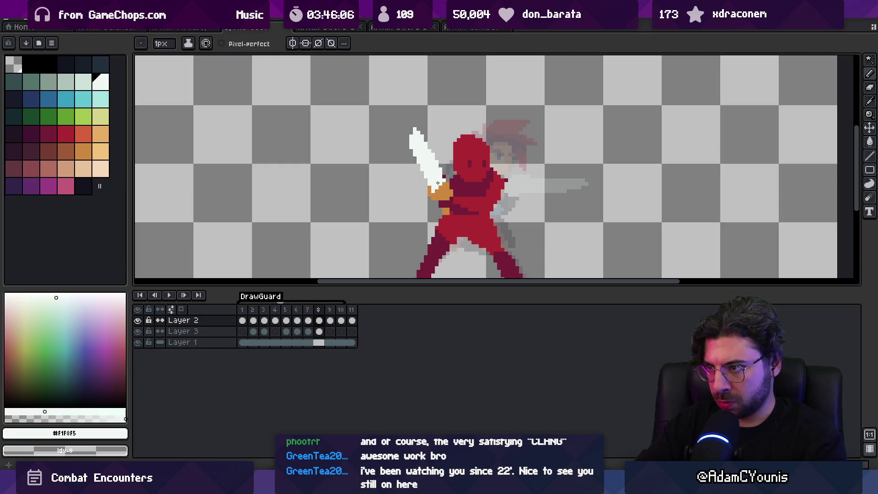
pyautogui.press('z')
pyautogui.scroll(-4, 439, 103)
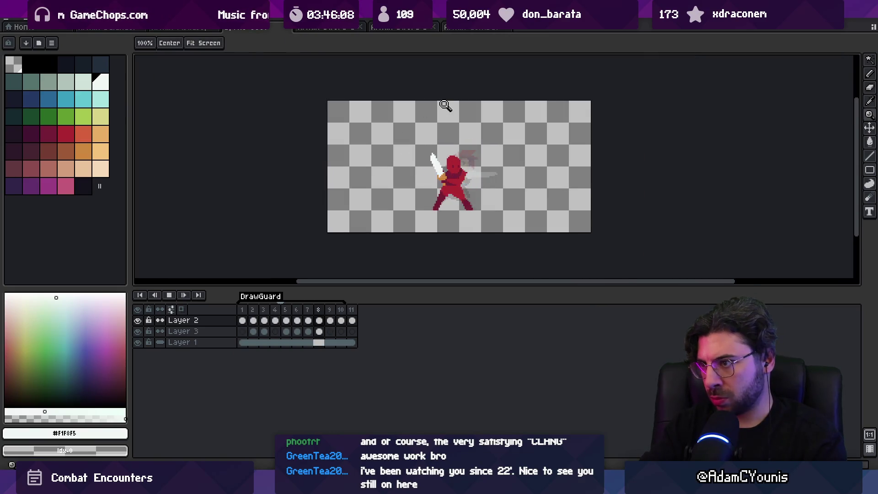
# Step: Preview playback, return to frame 8, and nudge the sword and hand up-left
pyautogui.press('Return')
pyautogui.press('Right')
pyautogui.press('Left')
pyautogui.press('Right')
pyautogui.scroll(2, 430, 137)
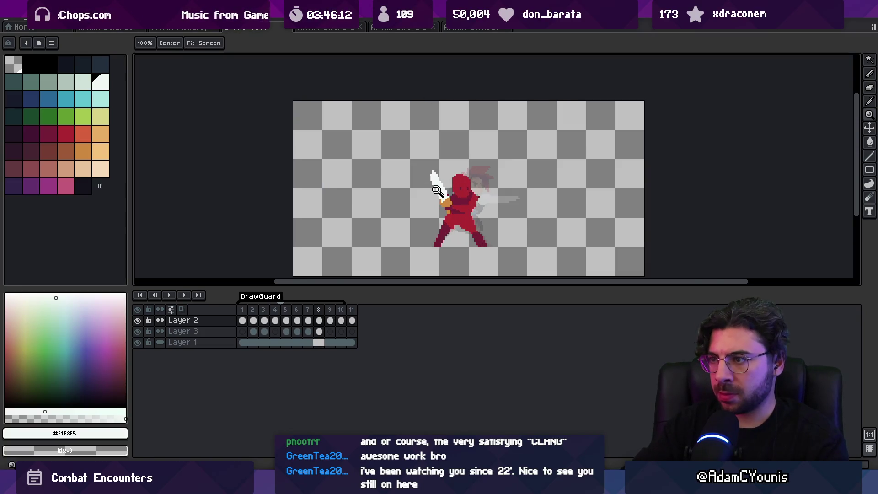
pyautogui.press('v')
pyautogui.moveTo(429, 158); pyautogui.dragTo(419, 155)
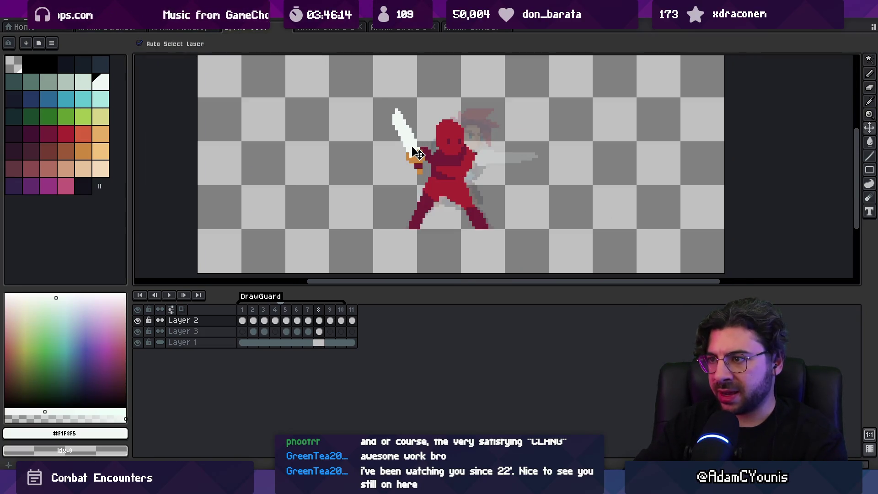
pyautogui.click(426, 155)
# Step: Sample the dark red on Layer 3, then play and stop the DrawGuard animation to review it
pyautogui.press('b')
pyautogui.keyDown('alt'); pyautogui.click(435, 161); pyautogui.keyUp('alt')
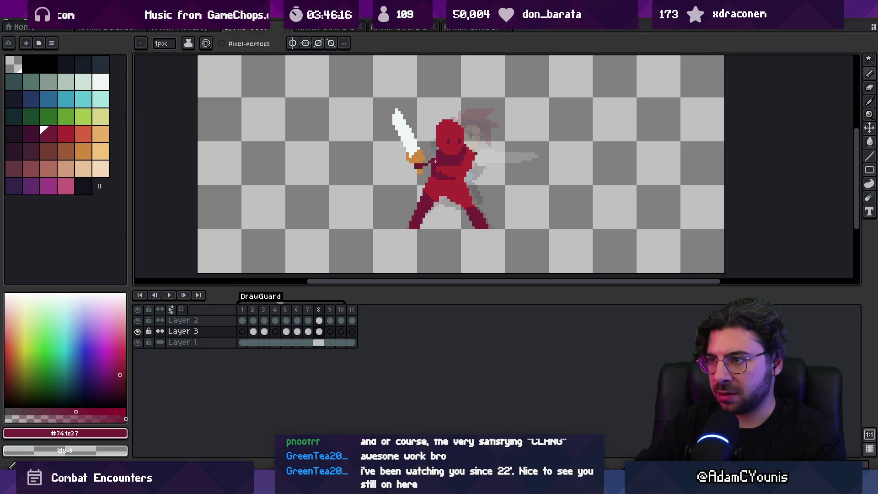
pyautogui.keyDown('alt'); pyautogui.click(430, 164); pyautogui.keyUp('alt')
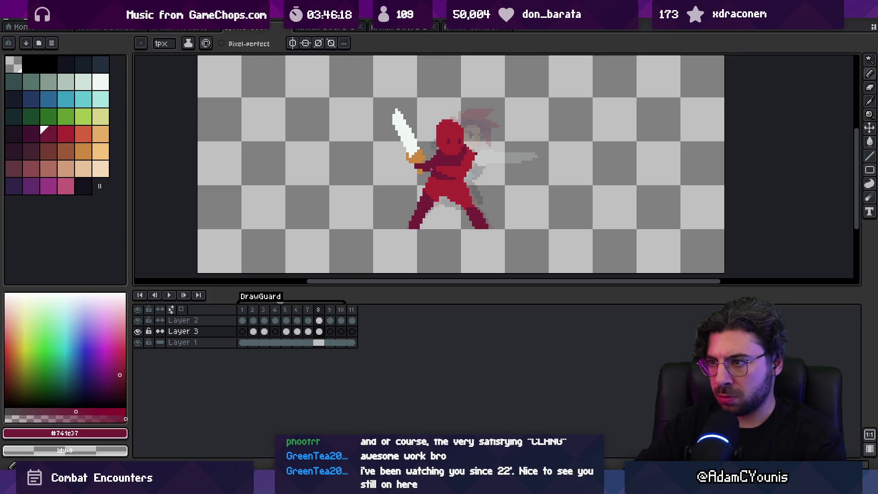
pyautogui.press('z')
pyautogui.scroll(-5, 426, 170)
pyautogui.press('Return')
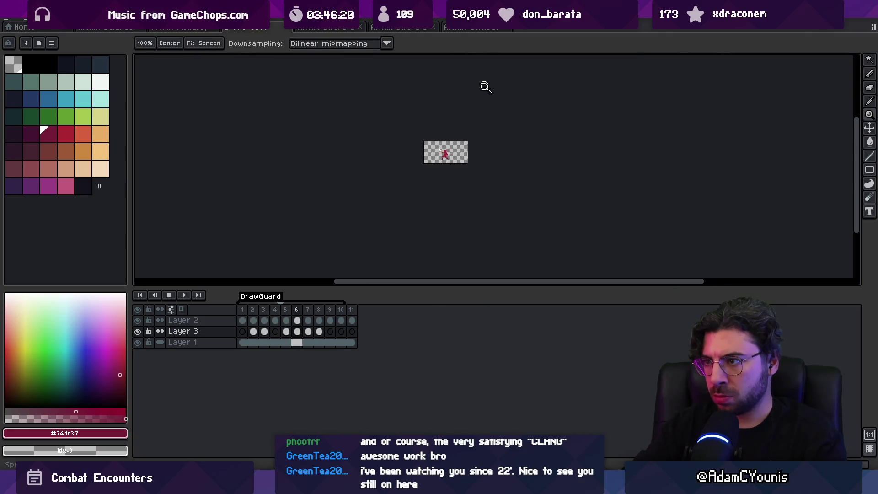
pyautogui.scroll(3, 467, 147)
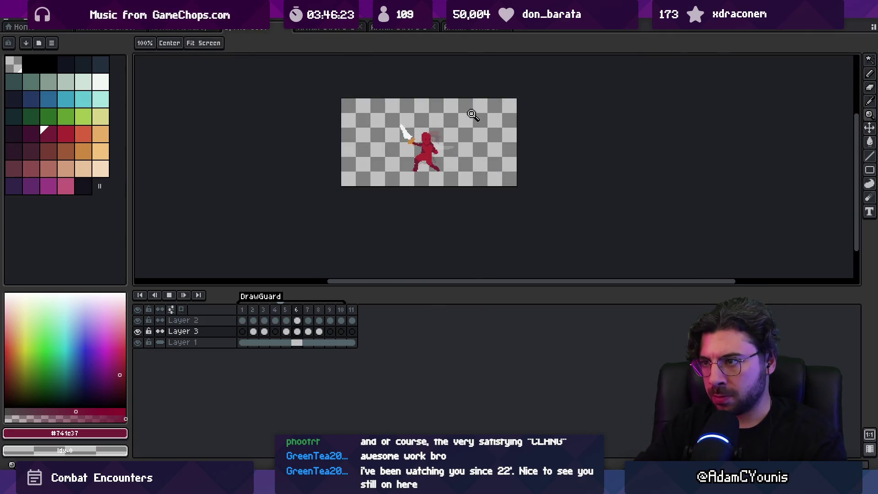
pyautogui.click(471, 111)
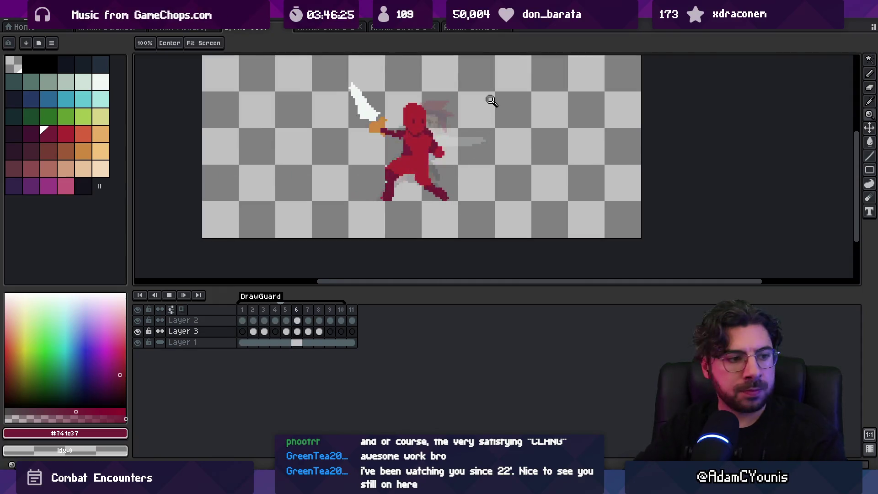
pyautogui.press('Return')
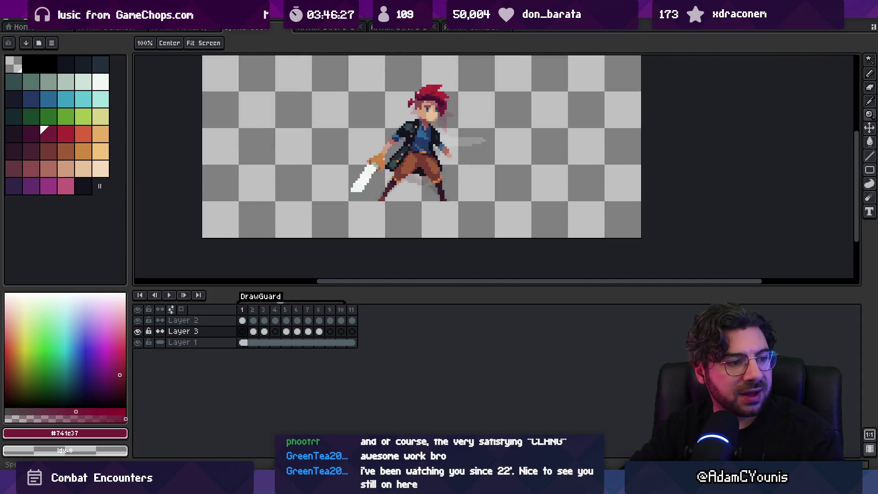
# Step: Flip between frames 6 and 7 to compare poses, settling on frame 7
pyautogui.press('Right')
pyautogui.press('Right')
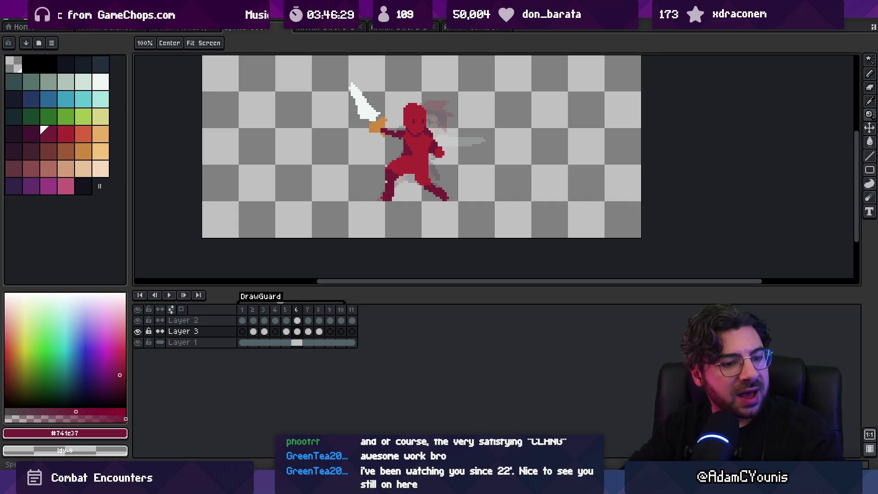
pyautogui.press('Right')
pyautogui.press('Right')
pyautogui.press('Right')
pyautogui.press('Left')
pyautogui.press('Left')
pyautogui.press('Left')
pyautogui.press('Right')
pyautogui.press('Left')
pyautogui.press('Right')
pyautogui.press('Left')
pyautogui.press('Right')
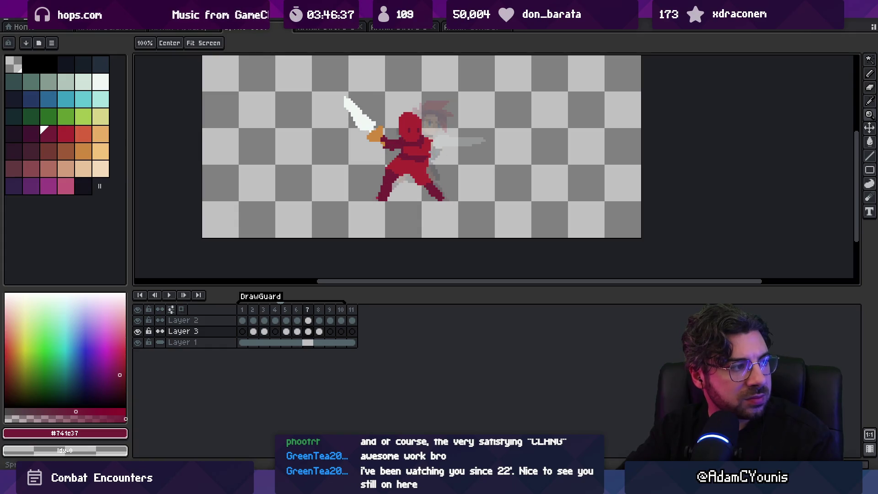
pyautogui.scroll(2, 401, 148)
# Step: Lasso the swordsman's head and shift it up and to the right
pyautogui.press('q')
pyautogui.moveTo(383, 100)
pyautogui.mouseDown()
pyautogui.moveTo(375, 172)
pyautogui.moveTo(425, 119)
pyautogui.mouseUp()
pyautogui.moveTo(398, 147); pyautogui.dragTo(407, 143)
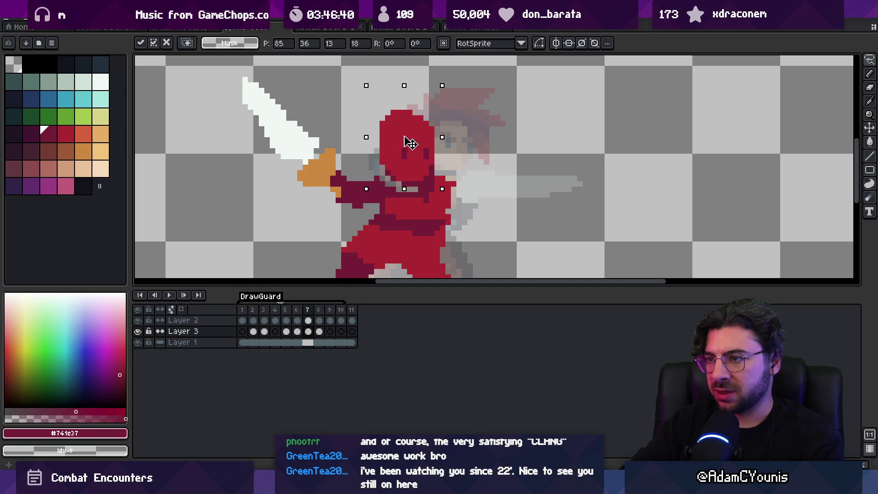
pyautogui.press('Return')
# Step: On Layer 3, repaint dark crimson (#741c37) shading pixels across the torso
pyautogui.press('b')
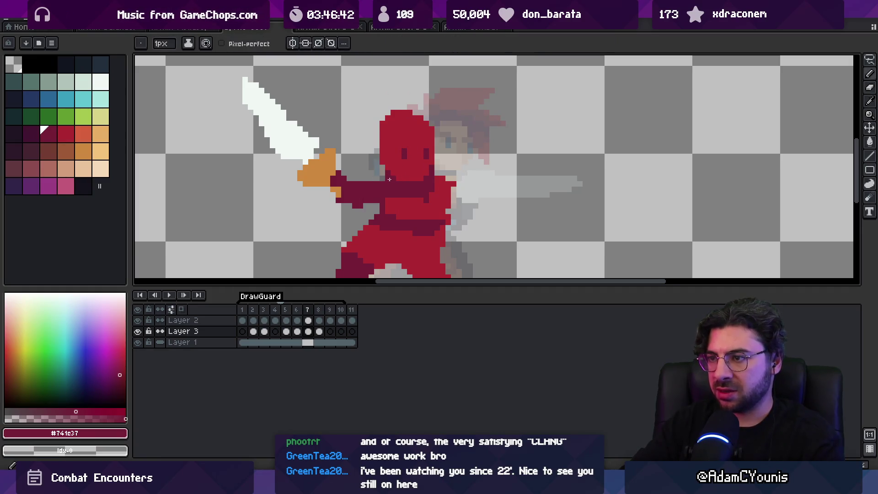
pyautogui.scroll(-1, 419, 172)
pyautogui.hotkey('alt', 'Down')
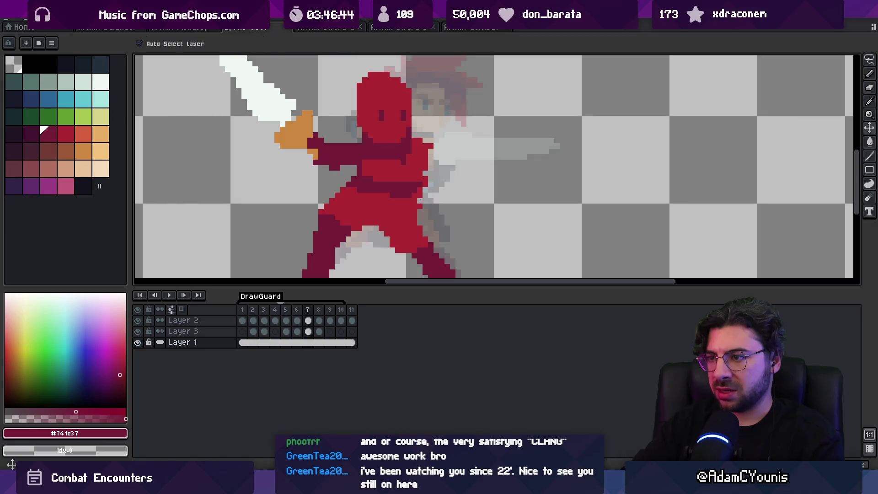
pyautogui.hotkey('alt', 'Up')
pyautogui.keyDown('alt'); pyautogui.click(425, 167); pyautogui.keyUp('alt')
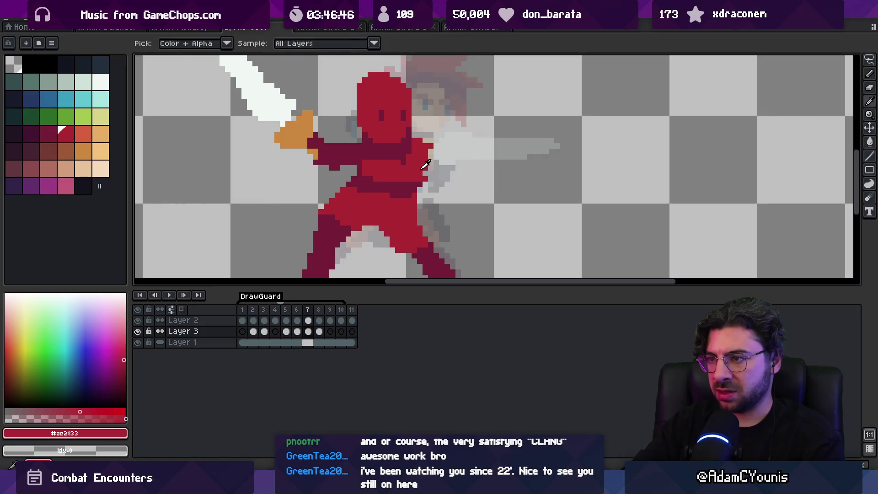
pyautogui.keyDown('alt'); pyautogui.click(381, 163); pyautogui.keyUp('alt')
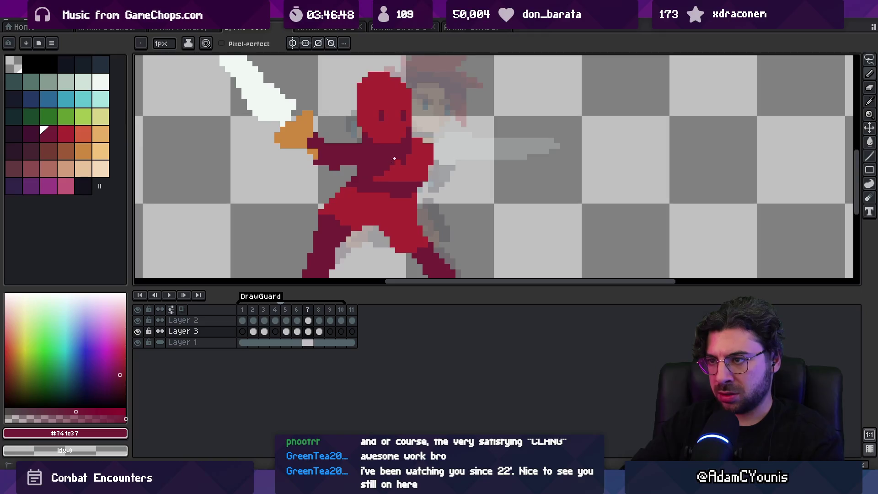
pyautogui.keyDown('alt'); pyautogui.click(421, 181); pyautogui.keyUp('alt')
pyautogui.keyDown('alt'); pyautogui.click(394, 160); pyautogui.keyUp('alt')
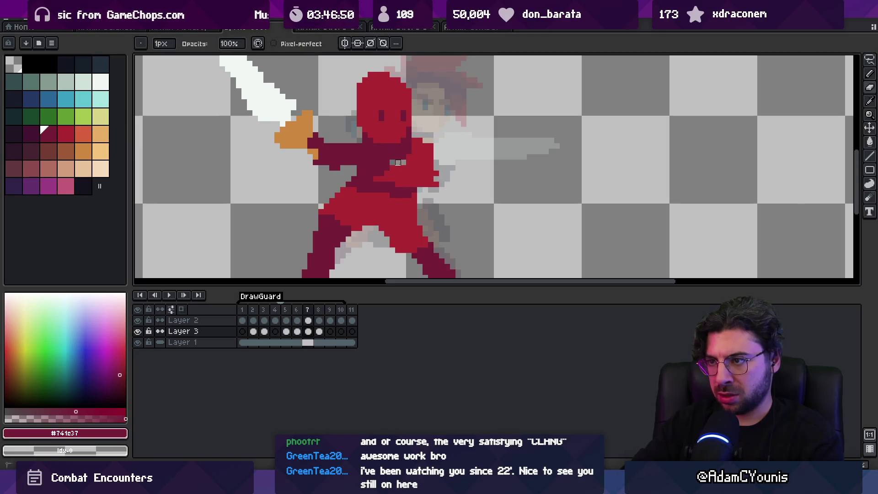
pyautogui.keyDown('alt'); pyautogui.click(387, 171); pyautogui.keyUp('alt')
pyautogui.keyDown('alt'); pyautogui.click(398, 182); pyautogui.keyUp('alt')
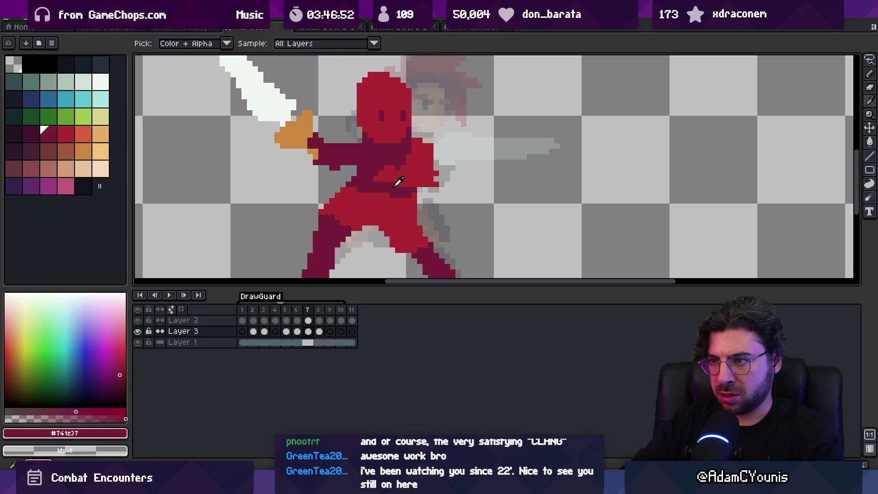
pyautogui.keyDown('alt'); pyautogui.click(403, 171); pyautogui.keyUp('alt')
pyautogui.keyDown('alt'); pyautogui.click(375, 184); pyautogui.keyUp('alt')
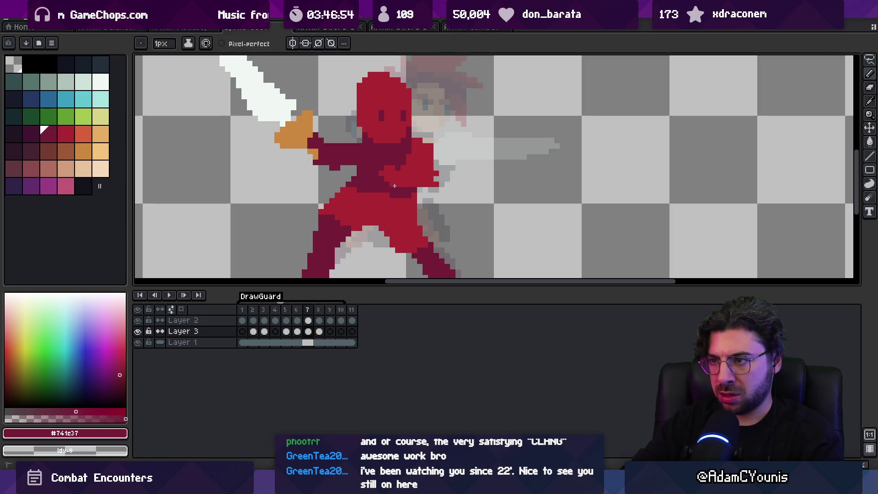
# Step: Add bright red (#ac2833) pixels to the chest and front arm, then zoom out
pyautogui.keyDown('alt'); pyautogui.click(411, 164); pyautogui.keyUp('alt')
pyautogui.keyDown('alt'); pyautogui.click(402, 184); pyautogui.keyUp('alt')
pyautogui.keyDown('alt'); pyautogui.click(397, 170); pyautogui.keyUp('alt')
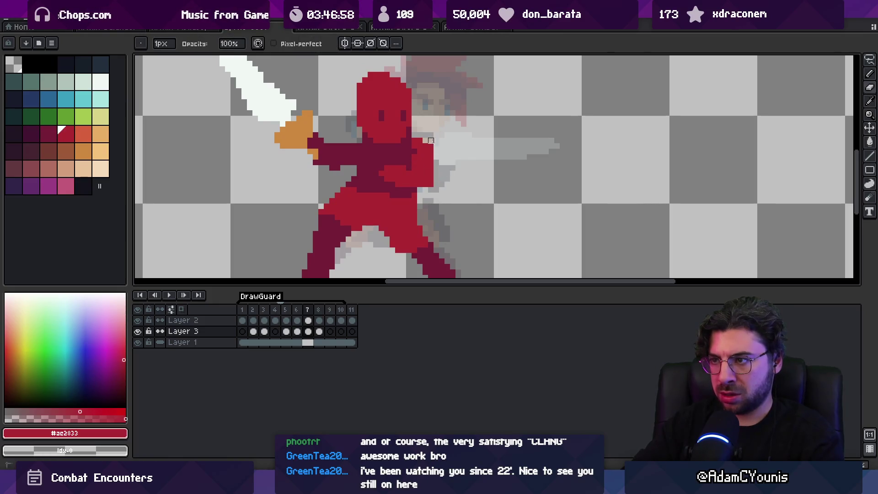
pyautogui.keyDown('alt'); pyautogui.click(411, 158); pyautogui.keyUp('alt')
pyautogui.keyDown('alt'); pyautogui.click(418, 152); pyautogui.keyUp('alt')
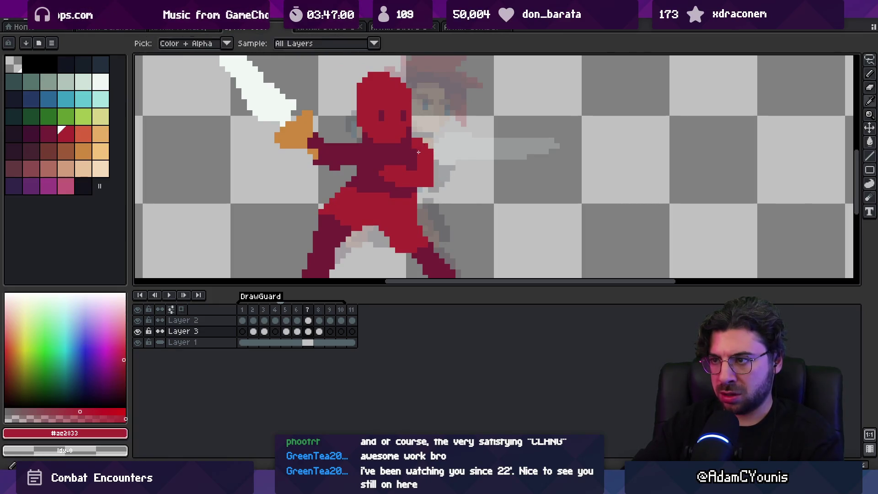
pyautogui.press('z')
pyautogui.scroll(-2, 416, 153)
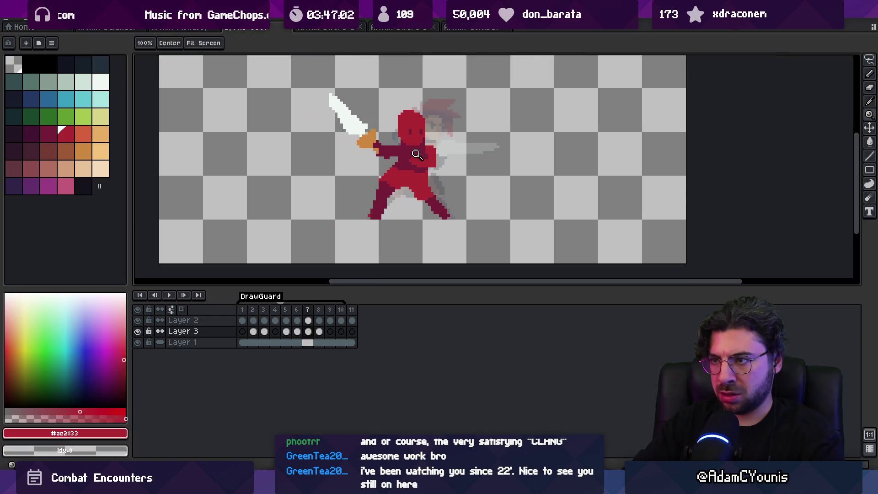
# Step: Play and stop the animation briefly, then step between frames 4 and 6 to rest on frame 5
pyautogui.scroll(2, 416, 154)
pyautogui.press('z')
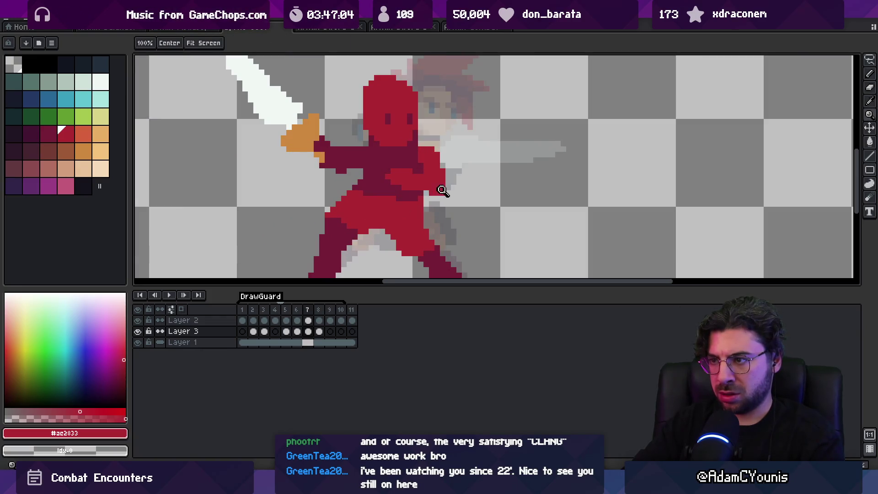
pyautogui.scroll(-4, 411, 165)
pyautogui.scroll(3, 421, 153)
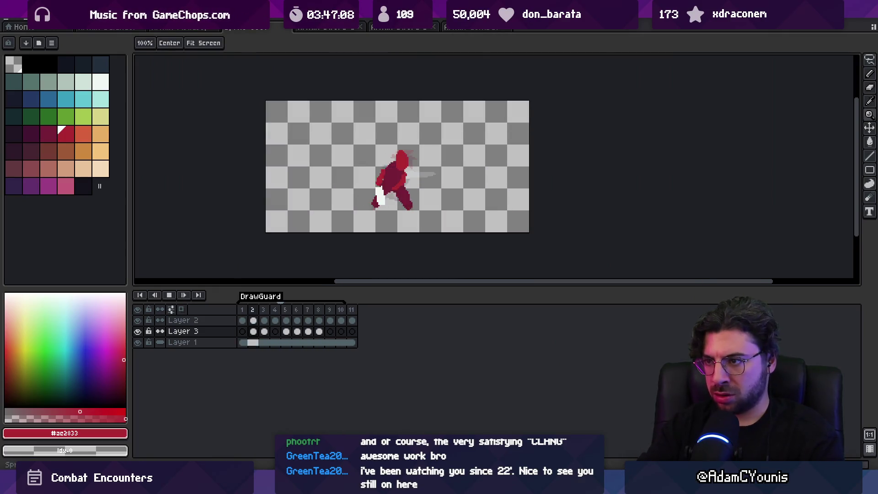
pyautogui.press('Return')
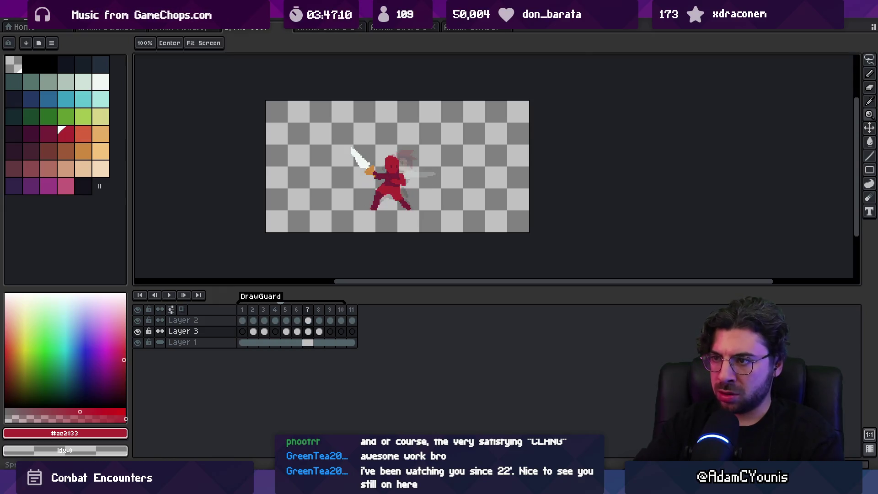
pyautogui.press('Return')
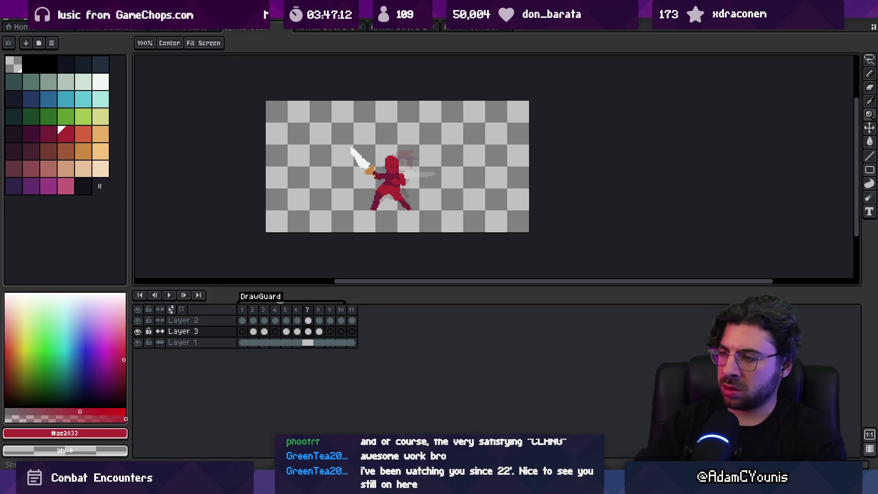
pyautogui.press('Return')
pyautogui.press('Left')
pyautogui.press('Left')
pyautogui.press('Left')
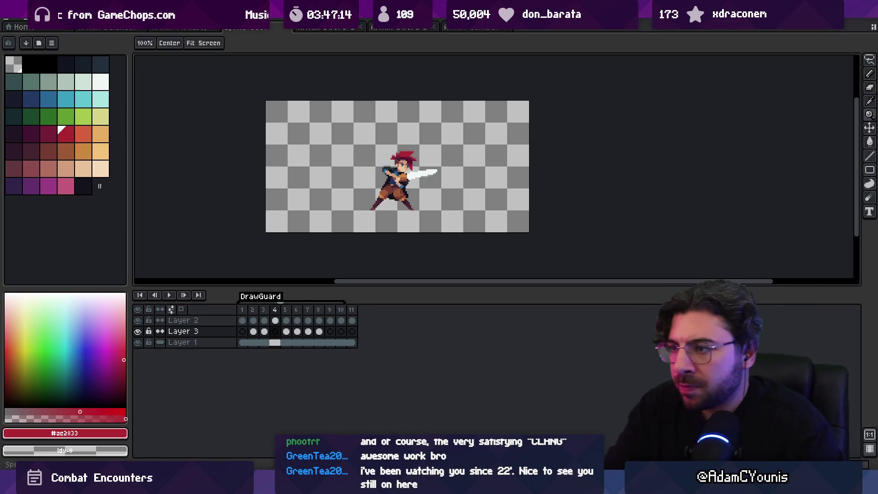
pyautogui.press('Right')
pyautogui.press('Right')
pyautogui.press('Left')
pyautogui.press('Left')
pyautogui.press('Right')
pyautogui.press('Right')
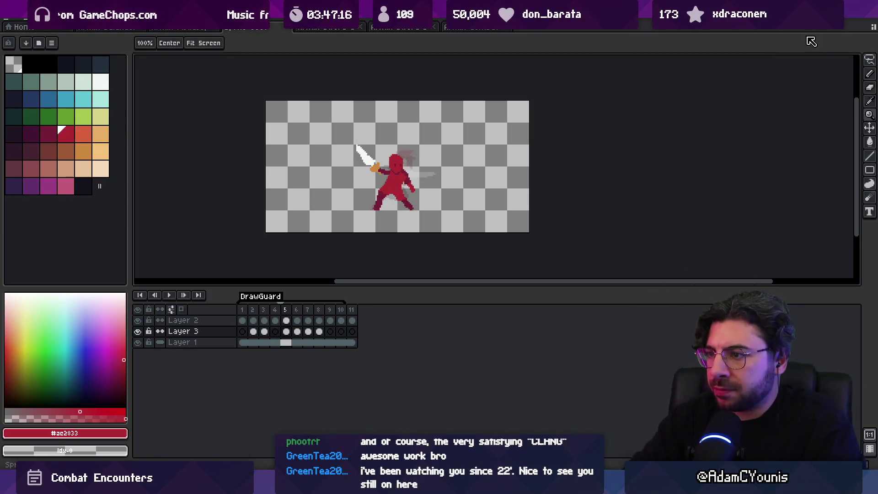
pyautogui.press('Left')
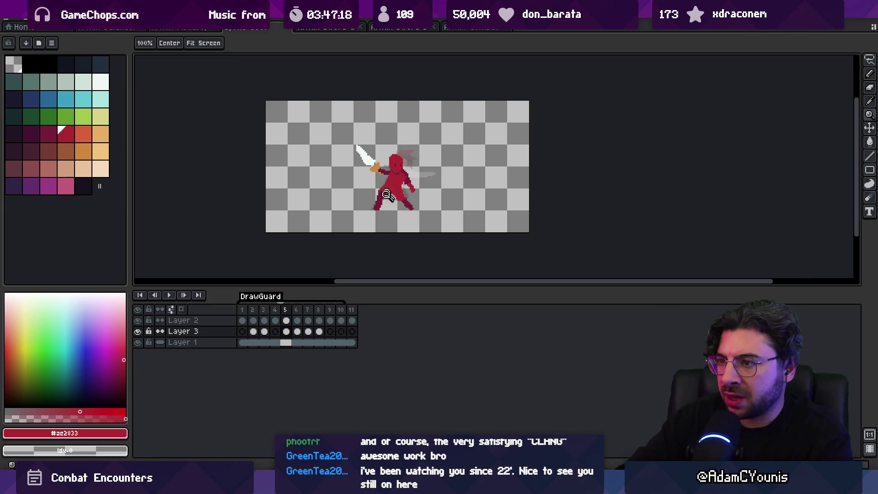
# Step: Lasso-select the red swordsman in frame 5, nudge it up slightly, and commit the move
pyautogui.click(386, 195)
pyautogui.press('q')
pyautogui.moveTo(362, 175); pyautogui.dragTo(410, 188)
pyautogui.moveTo(438, 129); pyautogui.dragTo(347, 183)
pyautogui.moveTo(399, 166); pyautogui.dragTo(402, 163)
pyautogui.press('Return')
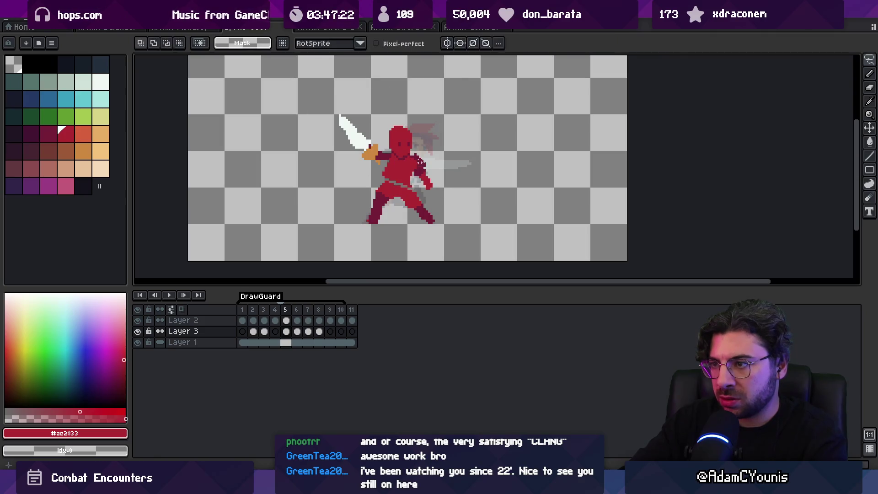
pyautogui.hotkey('alt', 'Up')
# Step: Back on Layer 3, touch up the figure's pixels with Eraser and Pencil, then lasso part of it
pyautogui.hotkey('alt', 'Down')
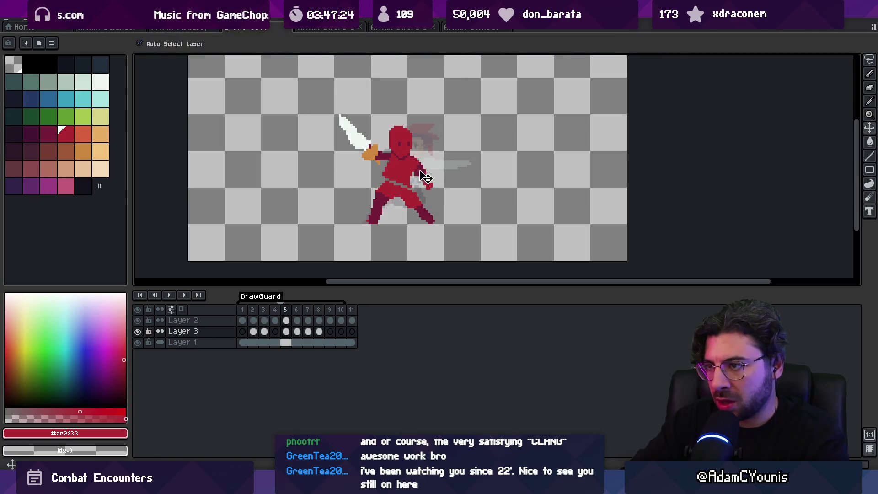
pyautogui.click(426, 176)
pyautogui.hotkey('ctrl', 'd')
pyautogui.press('b')
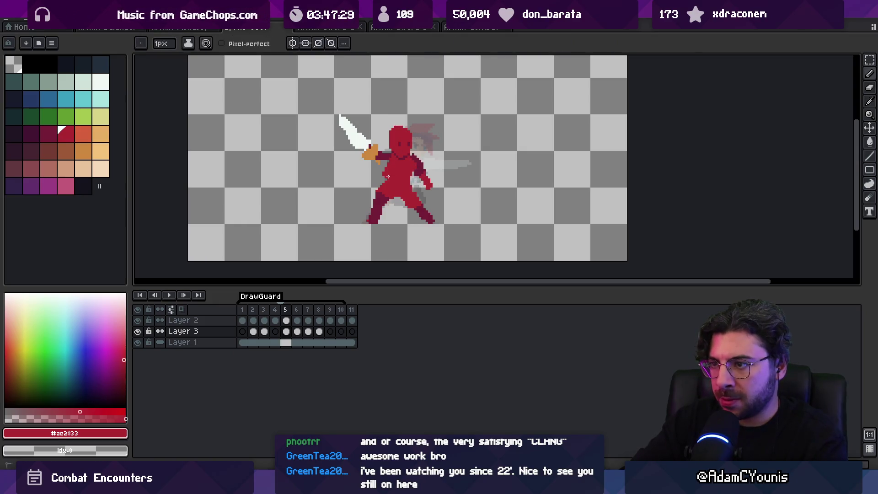
pyautogui.press('e')
pyautogui.click(391, 178)
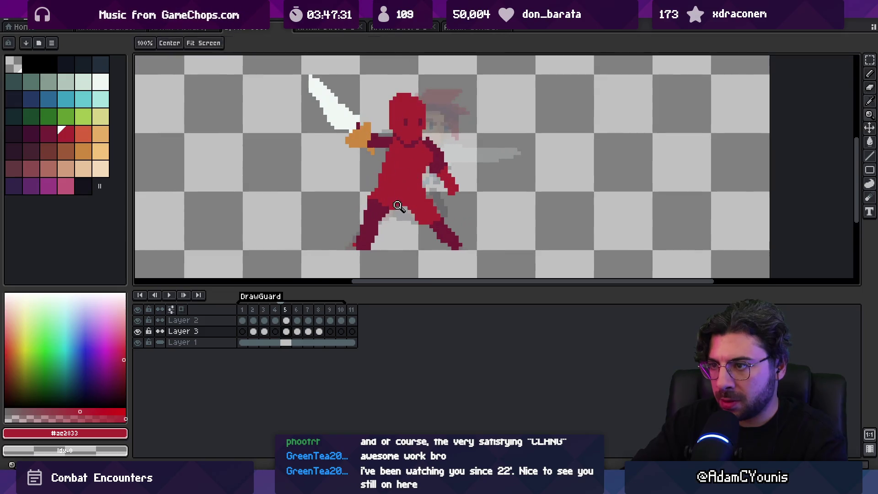
pyautogui.press('b')
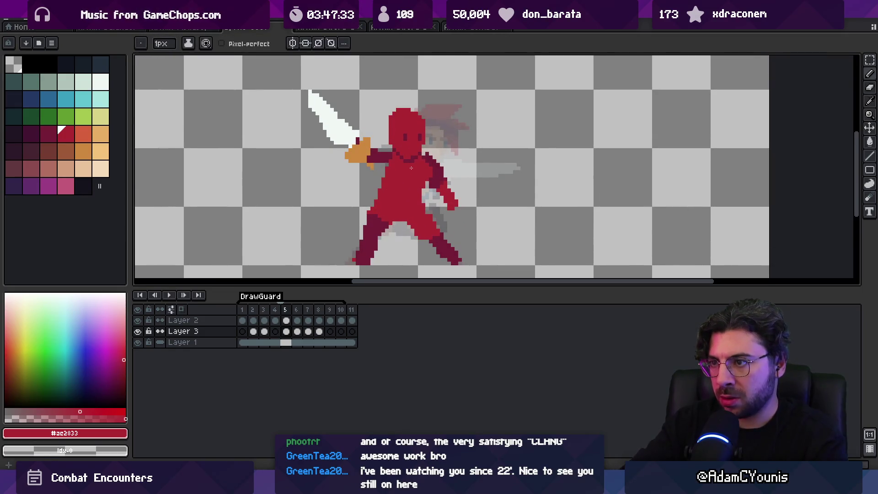
pyautogui.press('m')
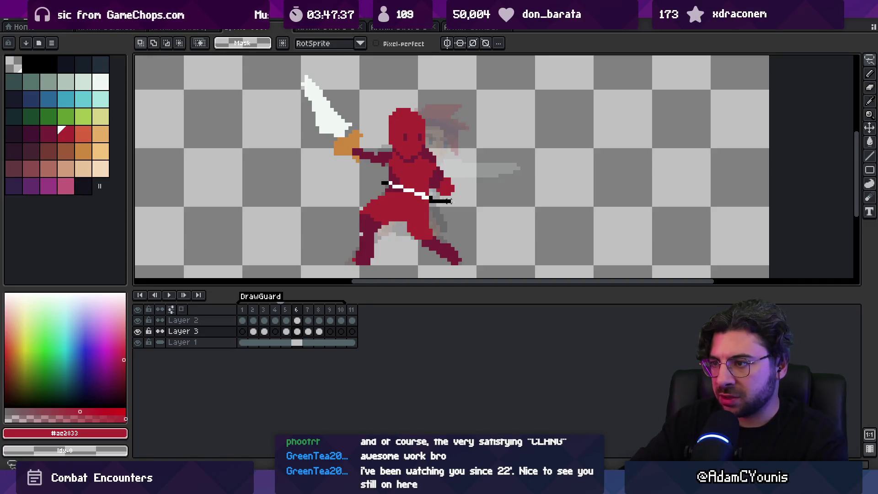
pyautogui.moveTo(390, 157); pyautogui.dragTo(390, 158)
# Step: On frame 7, lasso the swordsman's head and arm and nudge them into a new position
pyautogui.hotkey('ctrl', 'd')
pyautogui.press('Right')
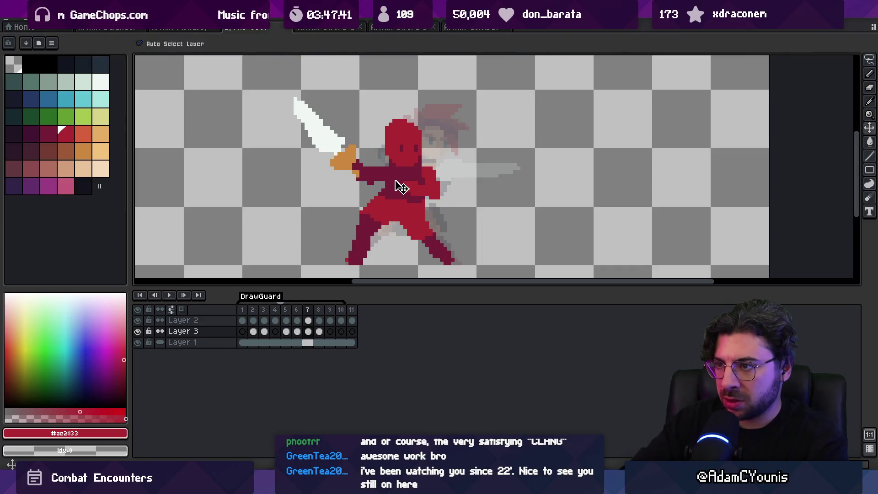
pyautogui.moveTo(459, 173); pyautogui.dragTo(380, 137)
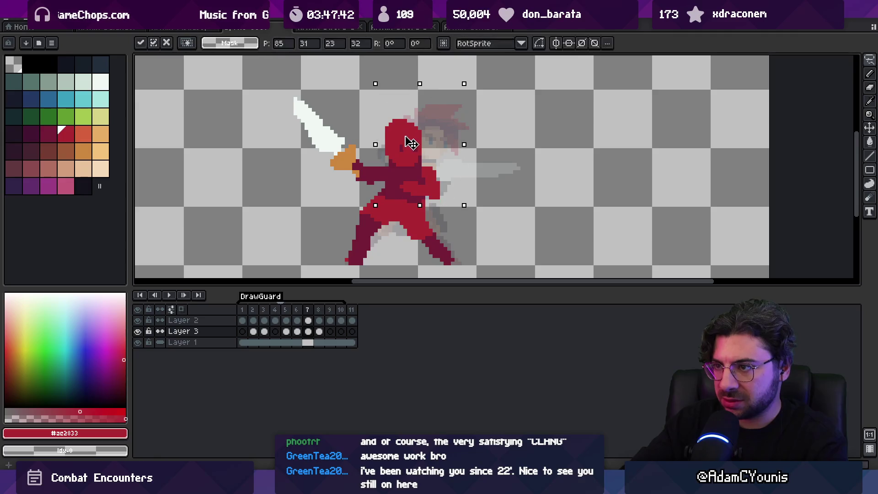
pyautogui.press('z')
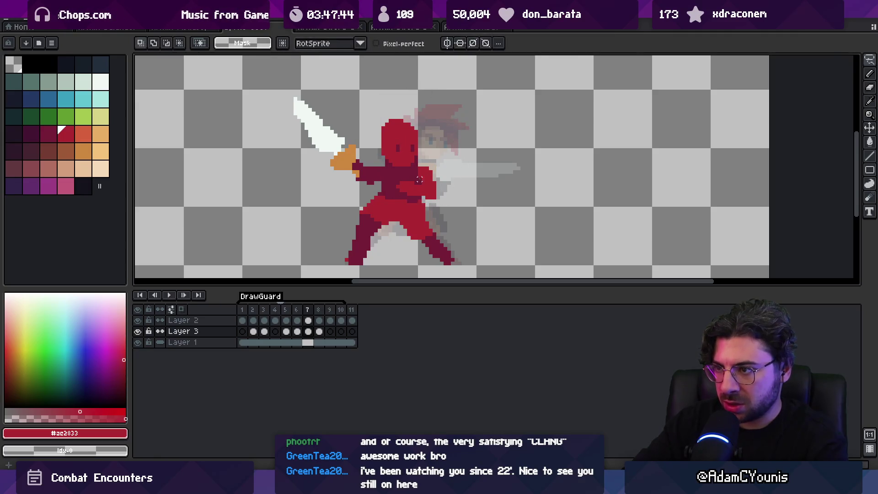
pyautogui.scroll(-4, 395, 131)
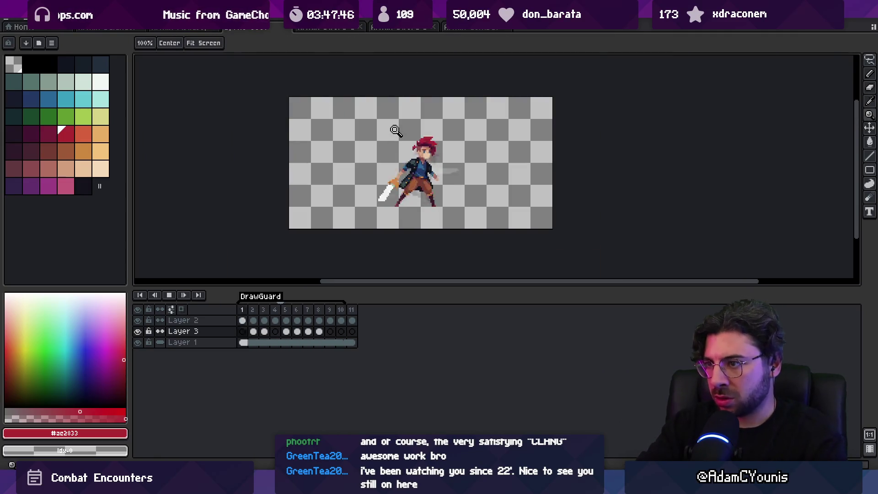
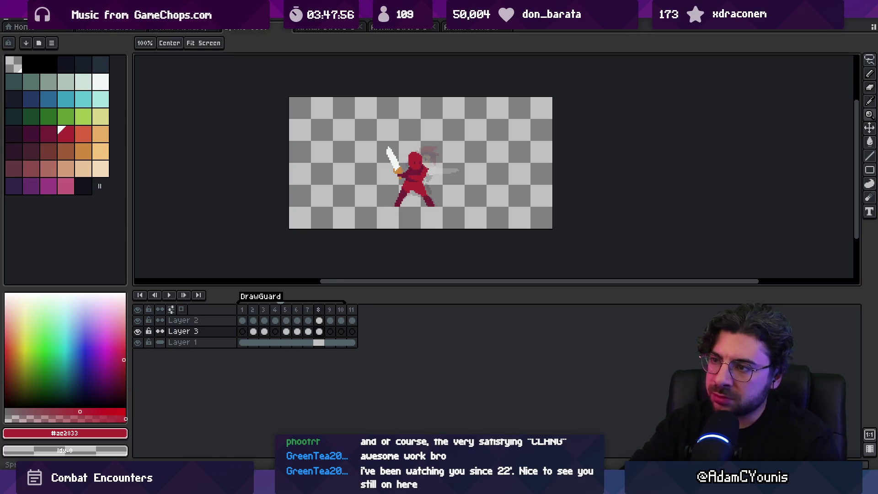
# Step: Add frame 9, lasso-select the sword on Layer 2 and rotate it counter-clockwise
pyautogui.press('super+z')
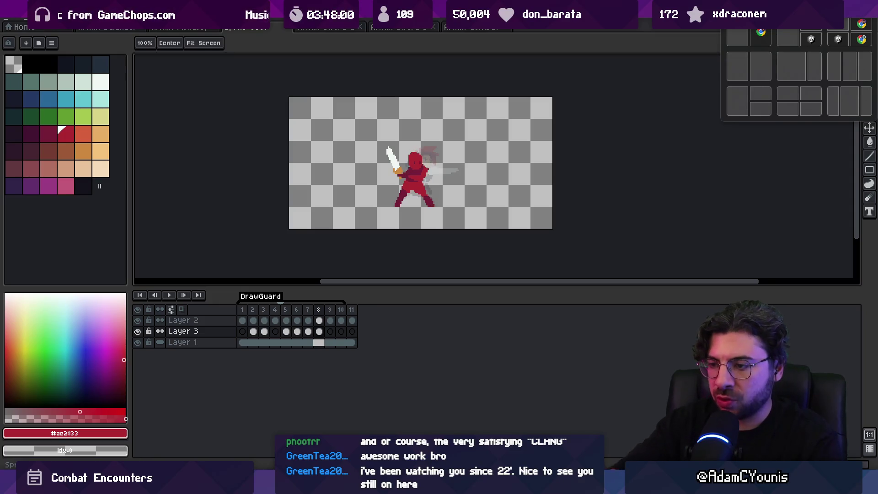
pyautogui.hotkey('alt', 'n')
pyautogui.press('Escape')
pyautogui.scroll(2, 417, 175)
pyautogui.press('v')
pyautogui.press('m')
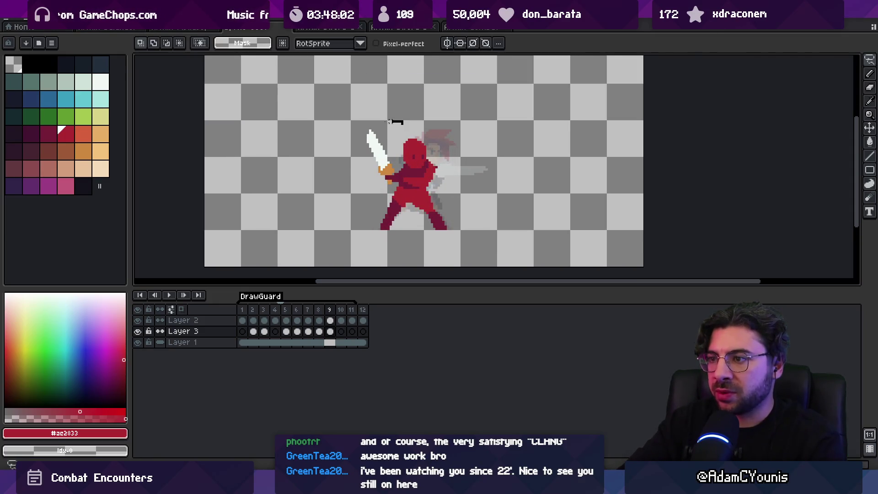
pyautogui.hotkey('ctrl', 'd')
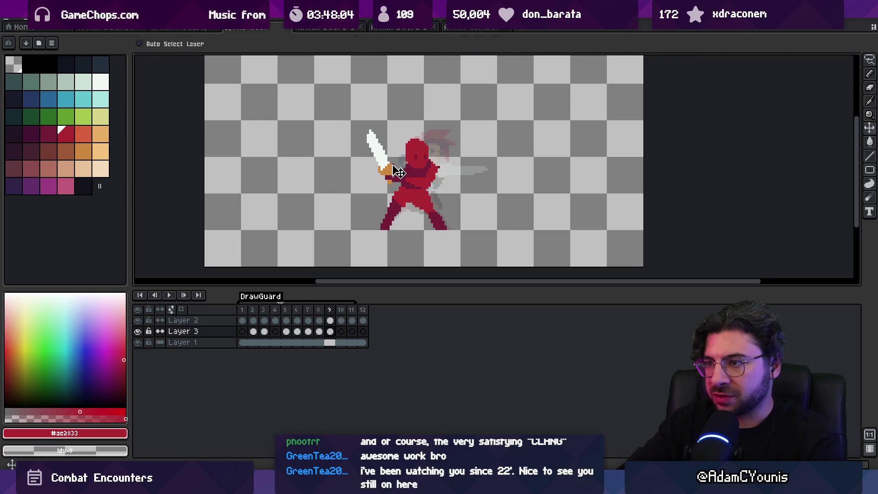
pyautogui.keyDown('ctrl'); pyautogui.click(379, 132); pyautogui.keyUp('ctrl')
pyautogui.moveTo(387, 183)
pyautogui.mouseDown()
pyautogui.moveTo(390, 128)
pyautogui.moveTo(368, 133)
pyautogui.mouseUp()
pyautogui.press('Return')
# Step: Sample the hand's orange and pencil a row of orange pixels just below the hand
pyautogui.keyDown('alt'); pyautogui.click(387, 182); pyautogui.keyUp('alt')
pyautogui.press('b')
pyautogui.scroll(4, 384, 187)
pyautogui.moveTo(426, 152); pyautogui.dragTo(448, 153)
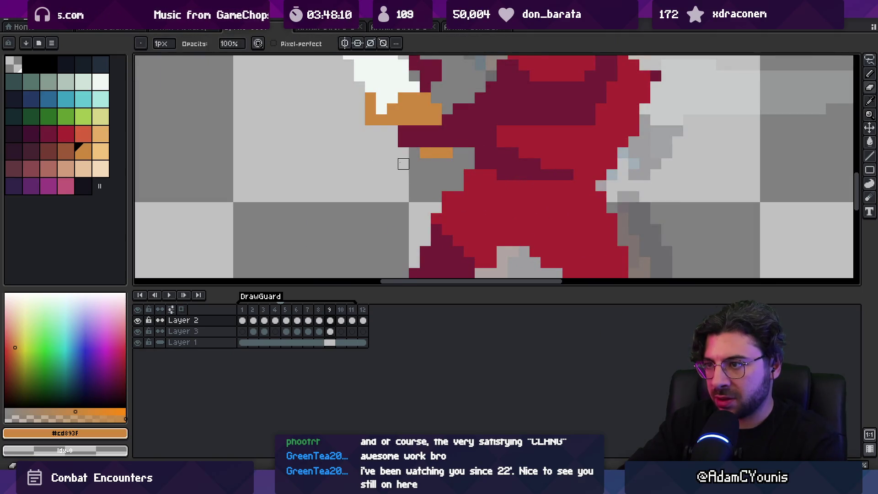
pyautogui.press('z')
pyautogui.scroll(-4, 389, 188)
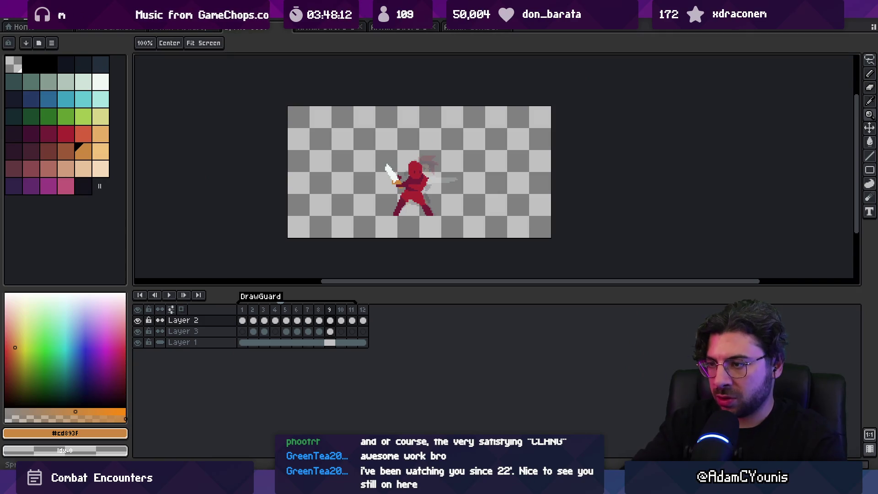
pyautogui.scroll(2, 427, 215)
# Step: Touch up the Layer 3 body pixels, erasing and redrawing with the sampled body red
pyautogui.keyDown('alt'); pyautogui.click(429, 188); pyautogui.keyUp('alt')
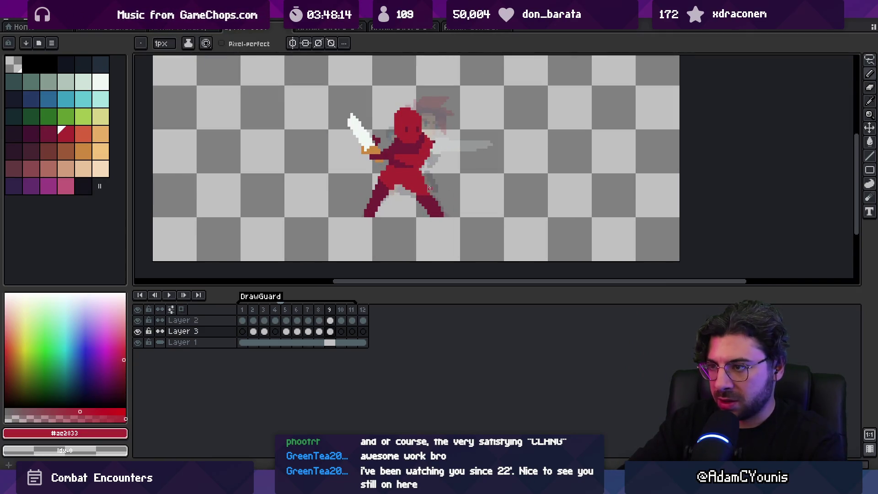
pyautogui.press('e')
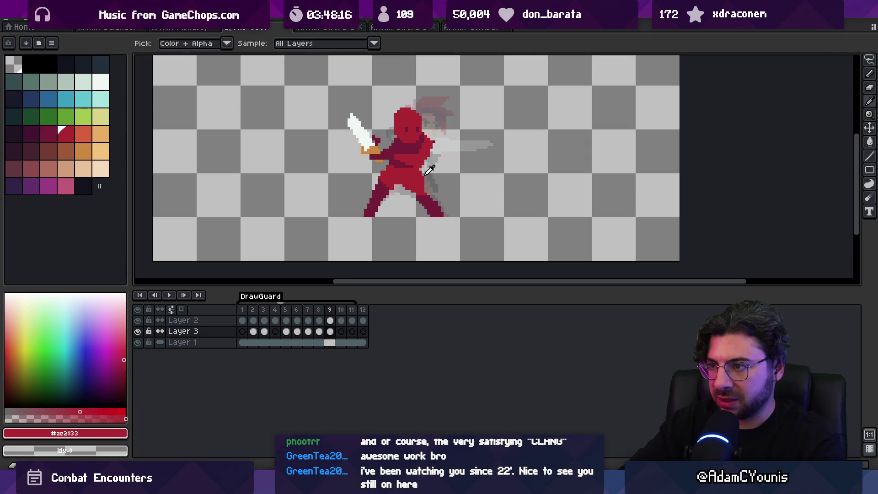
pyautogui.keyDown('alt'); pyautogui.click(424, 176); pyautogui.keyUp('alt')
pyautogui.keyDown('alt'); pyautogui.click(423, 177); pyautogui.keyUp('alt')
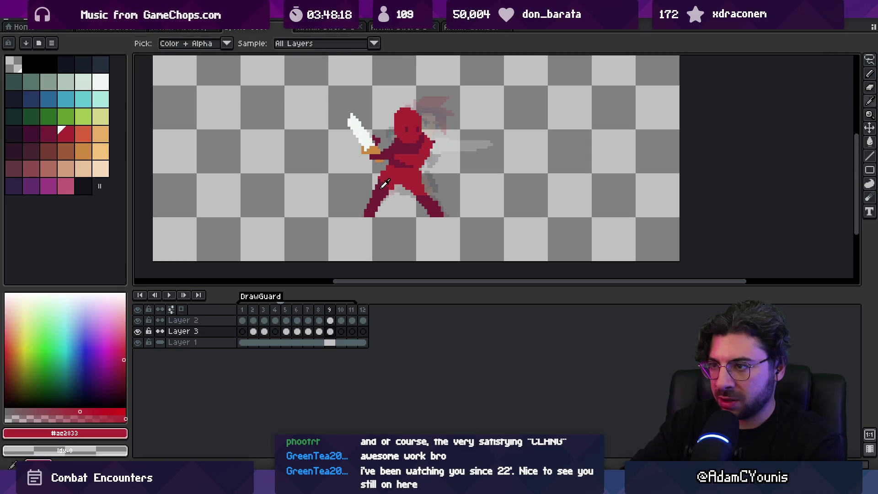
pyautogui.press('b')
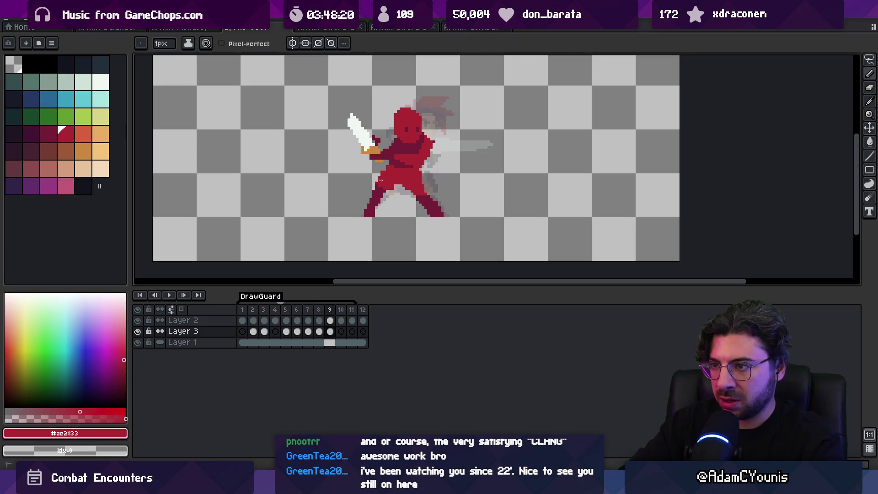
pyautogui.press('z')
pyautogui.scroll(-1, 389, 173)
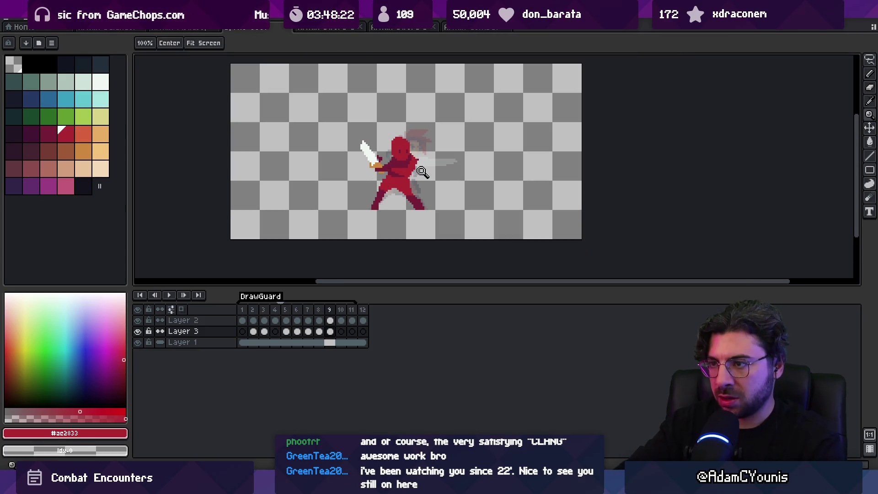
# Step: Sample the sword's white and the hand's orange, then make the sword layer active
pyautogui.scroll(2, 387, 157)
pyautogui.press('b')
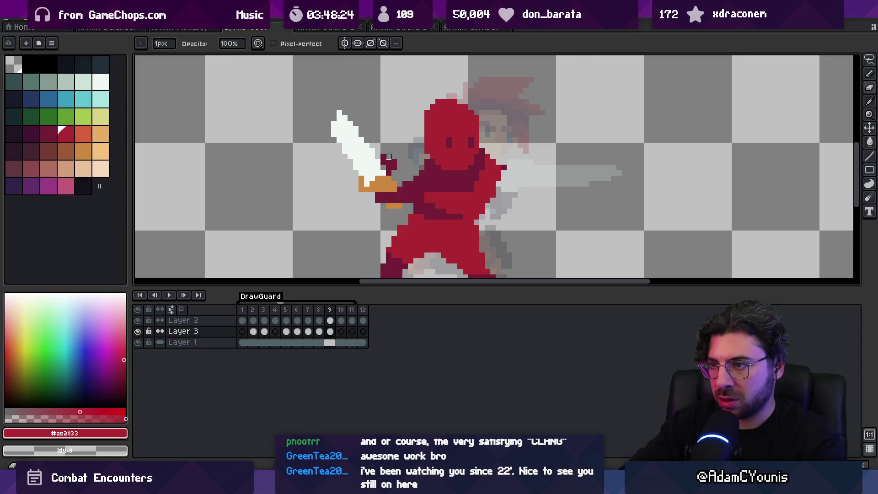
pyautogui.keyDown('alt'); pyautogui.click(331, 135); pyautogui.keyUp('alt')
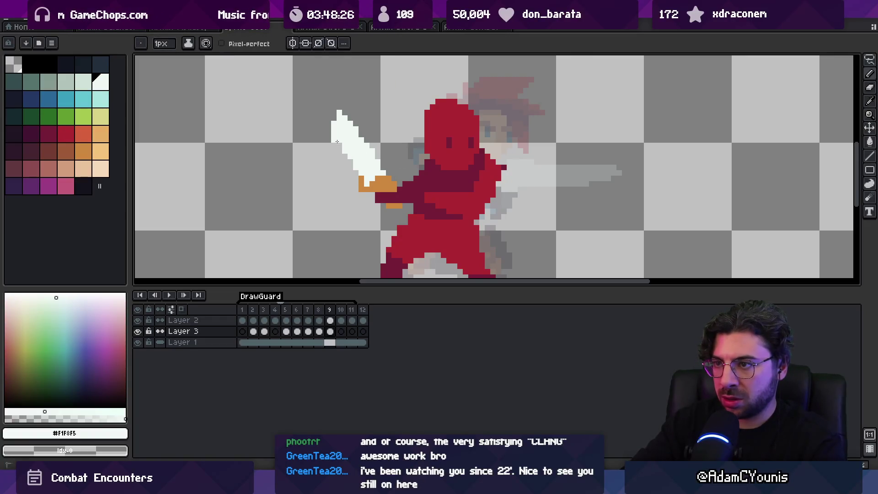
pyautogui.keyDown('alt'); pyautogui.click(388, 171); pyautogui.keyUp('alt')
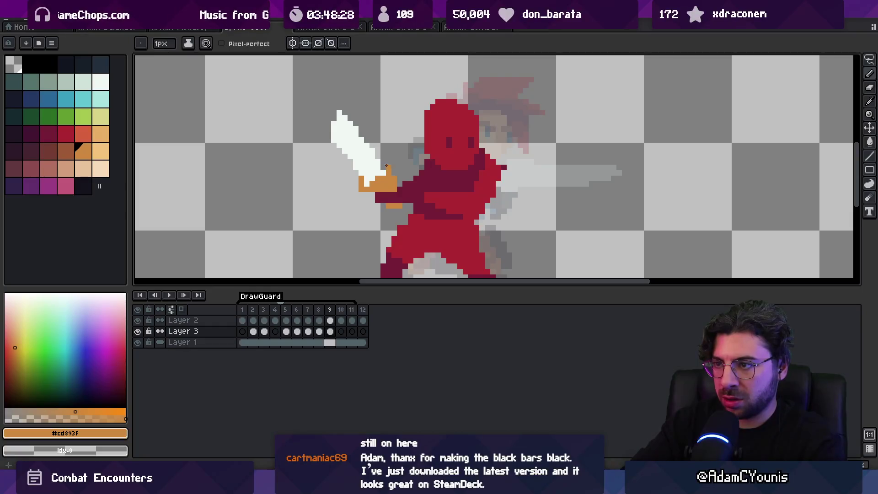
pyautogui.keyDown('alt'); pyautogui.click(372, 179); pyautogui.keyUp('alt')
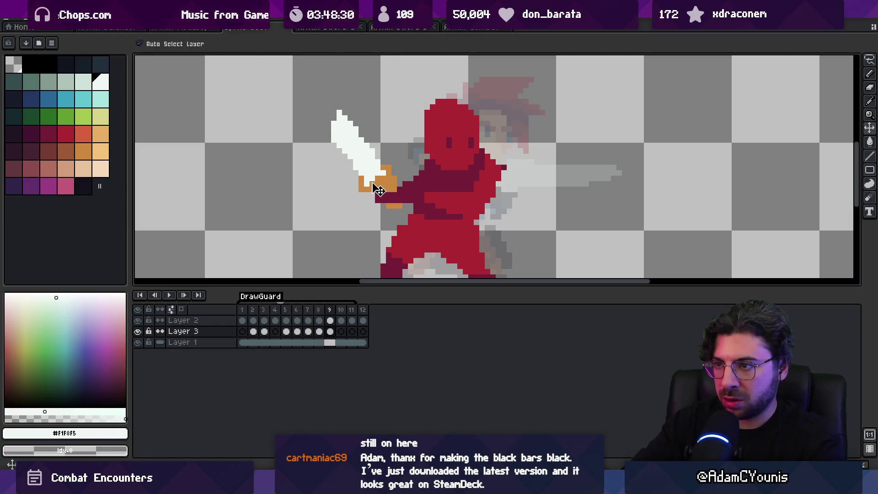
pyautogui.keyDown('ctrl'); pyautogui.click(374, 178); pyautogui.keyUp('ctrl')
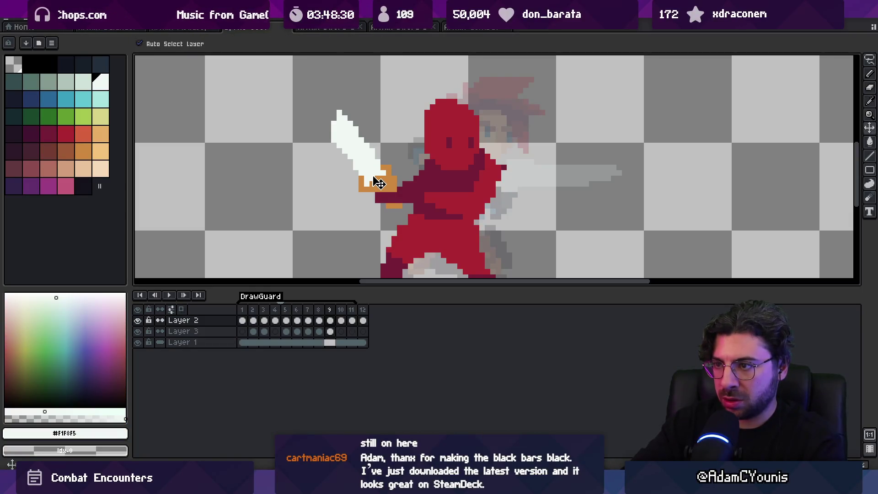
# Step: Switch to the body layer and back, resample the hand orange, and pick the darker brown
pyautogui.click(333, 155)
pyautogui.keyDown('ctrl'); pyautogui.click(343, 147); pyautogui.keyUp('ctrl')
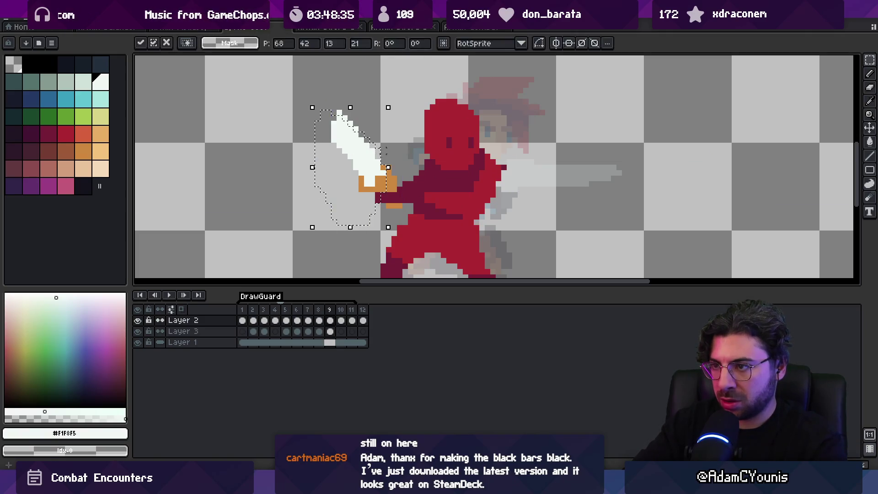
pyautogui.keyDown('alt'); pyautogui.click(385, 168); pyautogui.keyUp('alt')
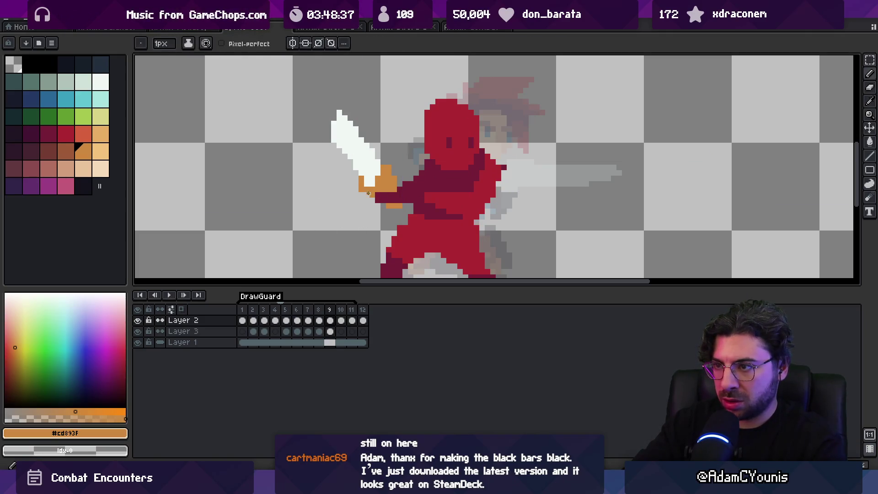
pyautogui.press('9')
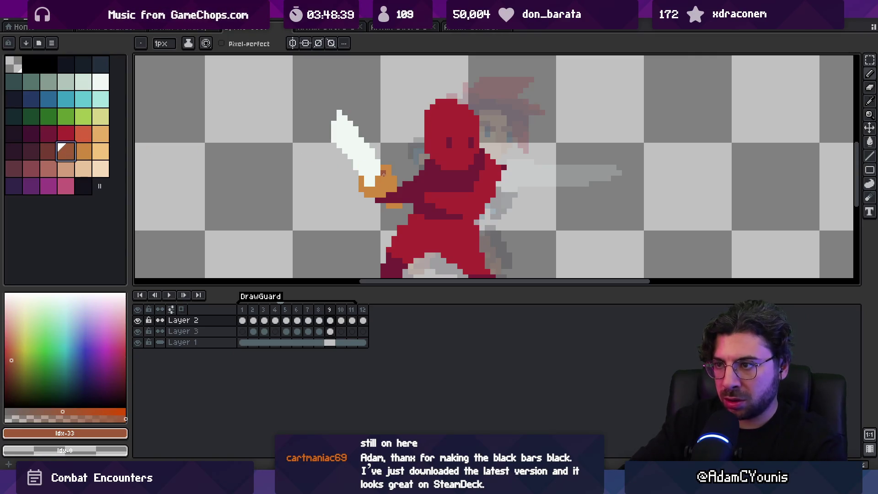
pyautogui.press('z')
pyautogui.scroll(-3, 355, 130)
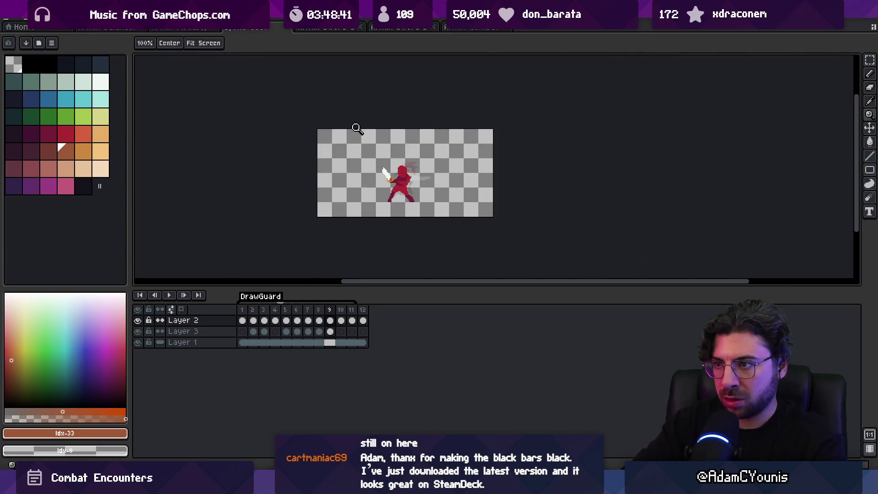
pyautogui.press('Return')
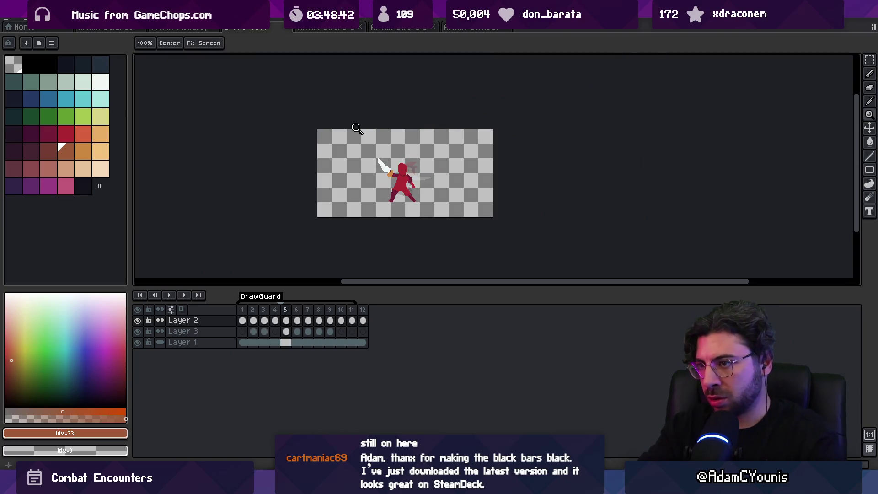
pyautogui.press('Return')
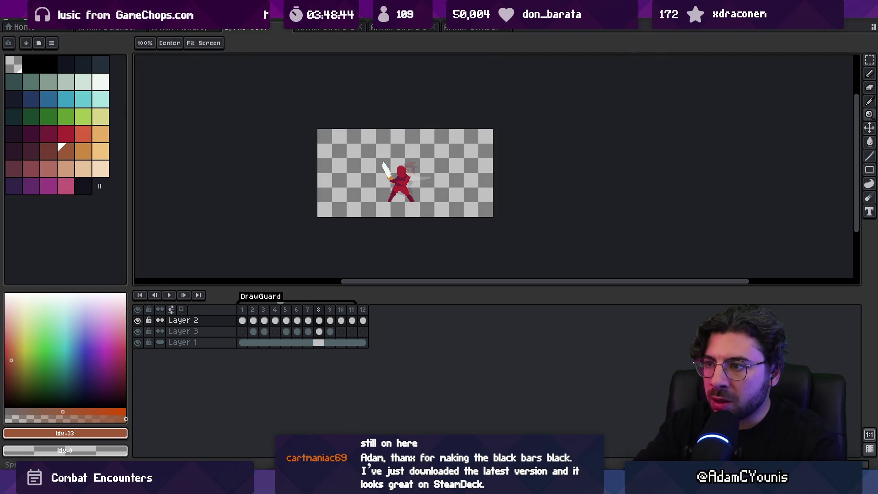
pyautogui.scroll(3, 371, 179)
pyautogui.press('v')
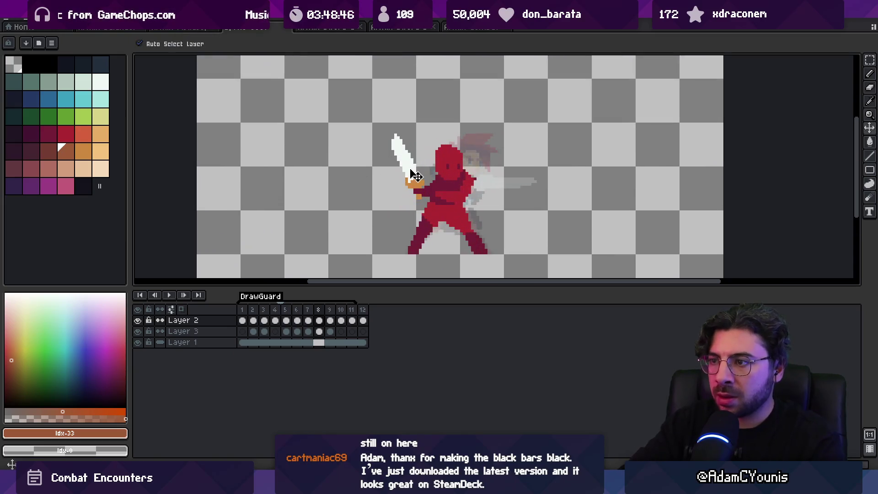
pyautogui.keyDown('ctrl'); pyautogui.click(421, 177); pyautogui.keyUp('ctrl')
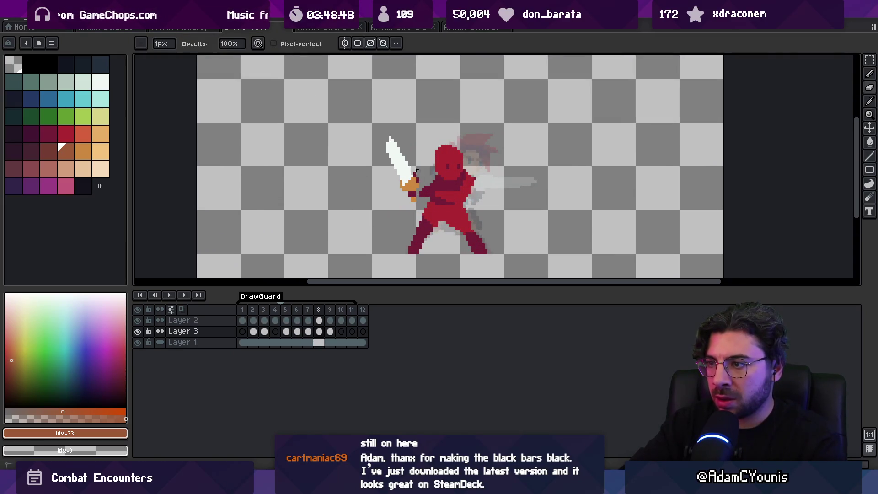
pyautogui.keyDown('alt'); pyautogui.click(425, 192); pyautogui.keyUp('alt')
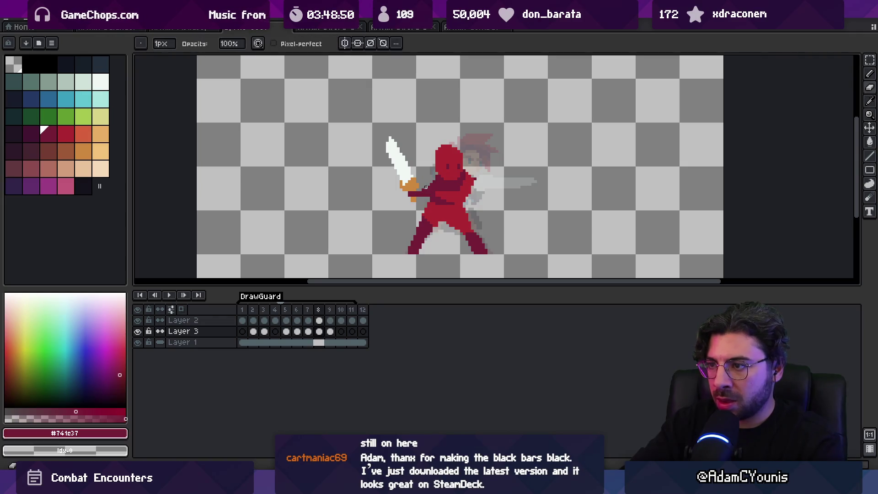
pyautogui.press('z')
pyautogui.scroll(-2, 421, 110)
pyautogui.press('Return')
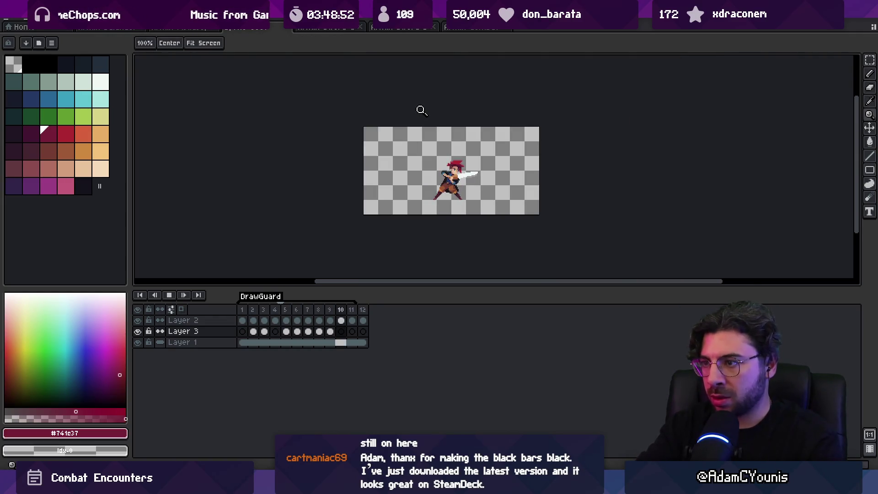
pyautogui.press('Return')
pyautogui.scroll(2, 418, 167)
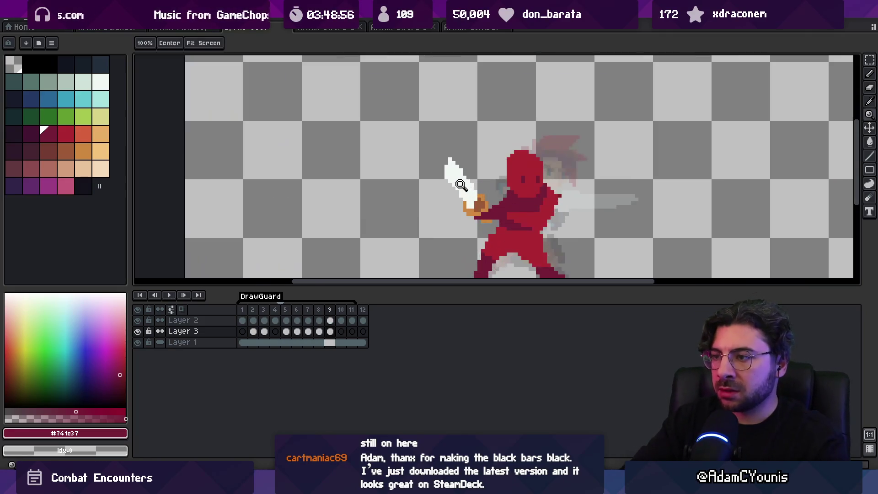
pyautogui.press('v')
pyautogui.click(490, 205)
pyautogui.press('z')
pyautogui.scroll(-4, 453, 151)
pyautogui.press('Return')
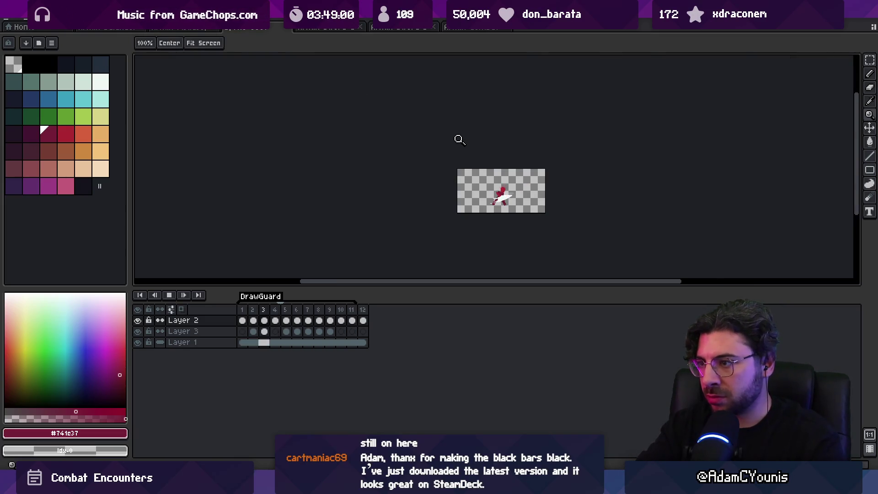
pyautogui.press('Return')
pyautogui.press('Right')
pyautogui.press('Right')
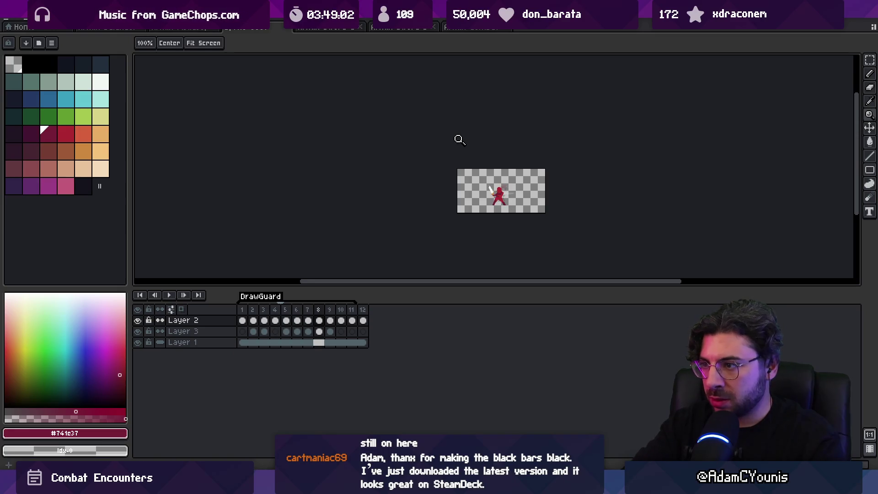
pyautogui.press('Left')
pyautogui.press('Left')
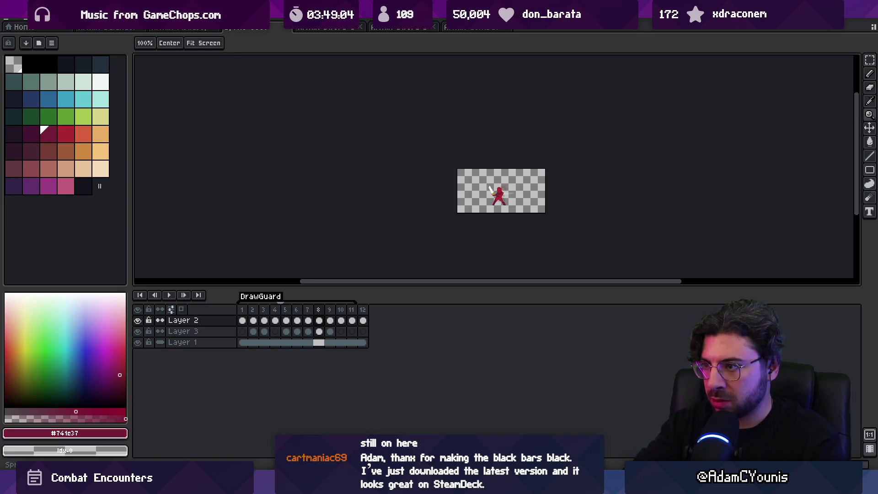
pyautogui.click(500, 165)
# Step: Enclose the sword in an elliptical selection, tilt it slightly and commit the rotation
pyautogui.hotkey('shift', 'm')
pyautogui.moveTo(465, 129); pyautogui.dragTo(524, 222)
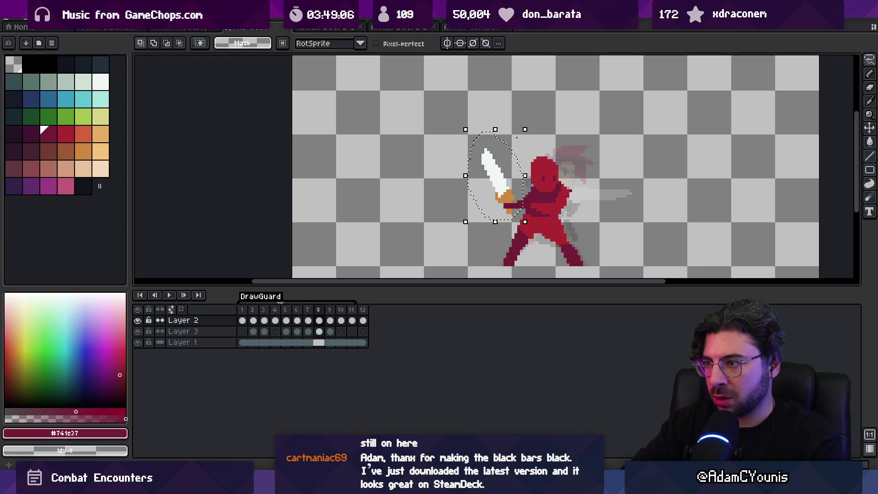
pyautogui.moveTo(530, 121); pyautogui.dragTo(528, 125)
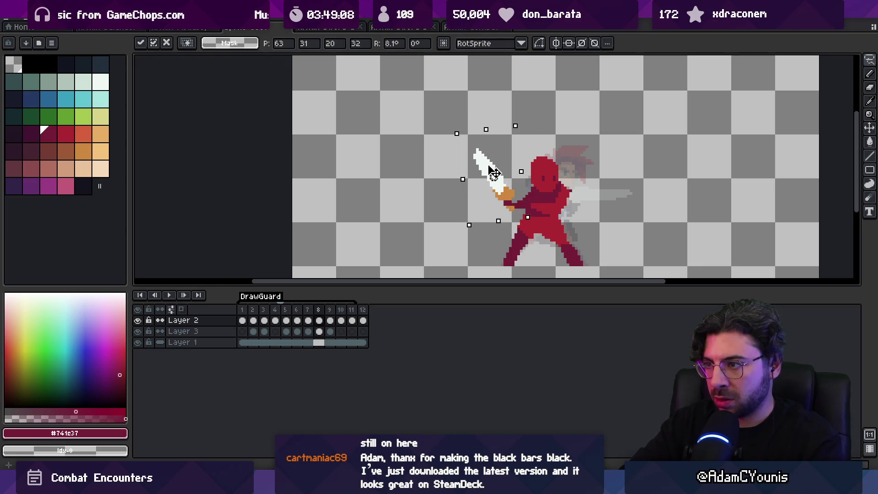
pyautogui.press('Return')
# Step: Step between neighbouring frames and zoom out to see the whole sprite
pyautogui.press('Left')
pyautogui.press('Left')
pyautogui.press('Right')
pyautogui.press('Right')
pyautogui.press('Right')
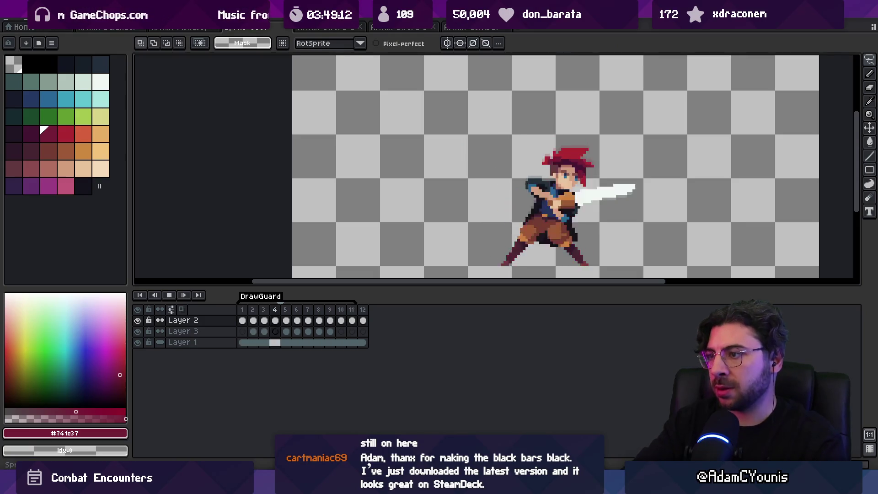
pyautogui.press('z')
pyautogui.scroll(-2, 435, 133)
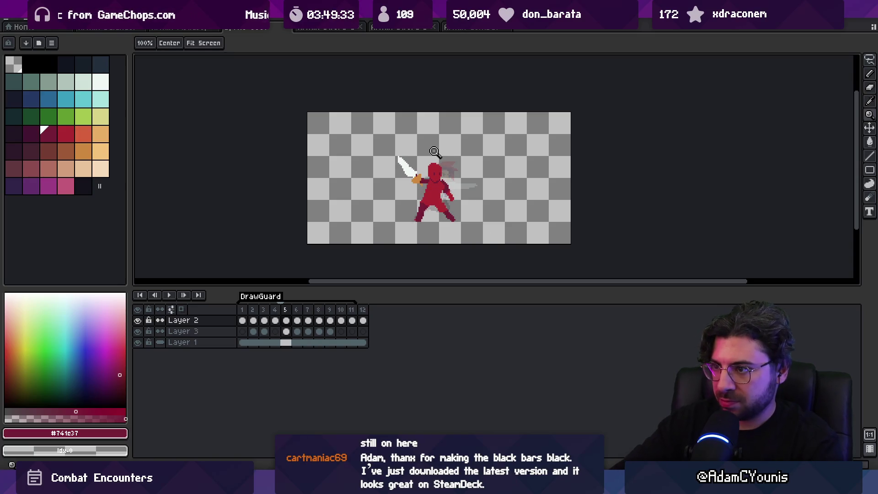
# Step: Zoom in on the red figure and pencil extra pixels onto its arm on Layer 3
pyautogui.click(449, 170)
pyautogui.click(410, 165)
pyautogui.hotkey('alt', 'Down')
pyautogui.press('b')
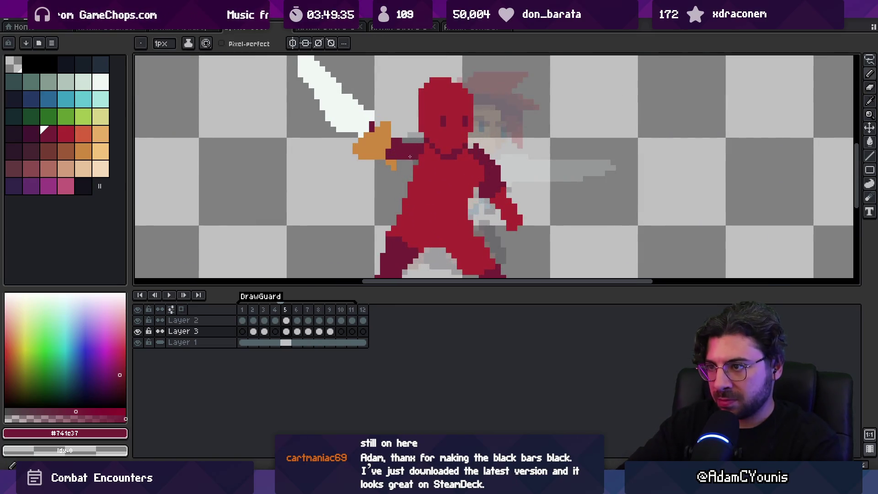
pyautogui.click(407, 159)
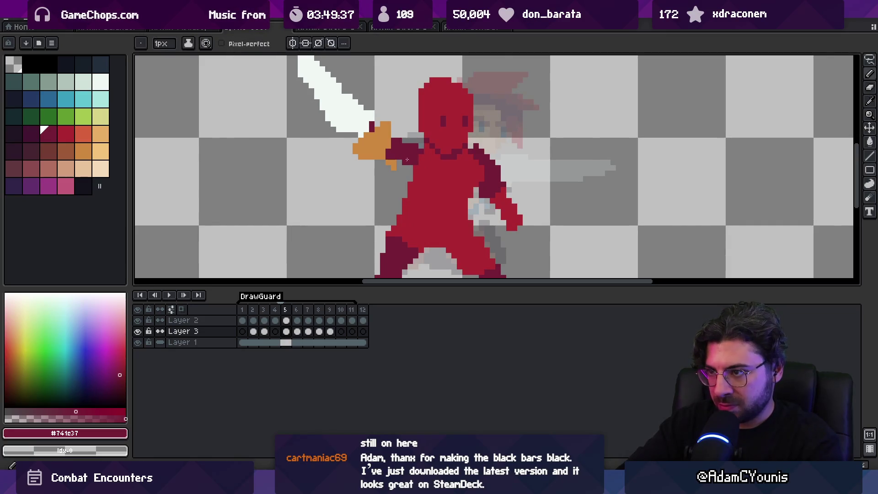
# Step: Step through frames 6 and 7, then play the animation back to frame 5
pyautogui.press('Right')
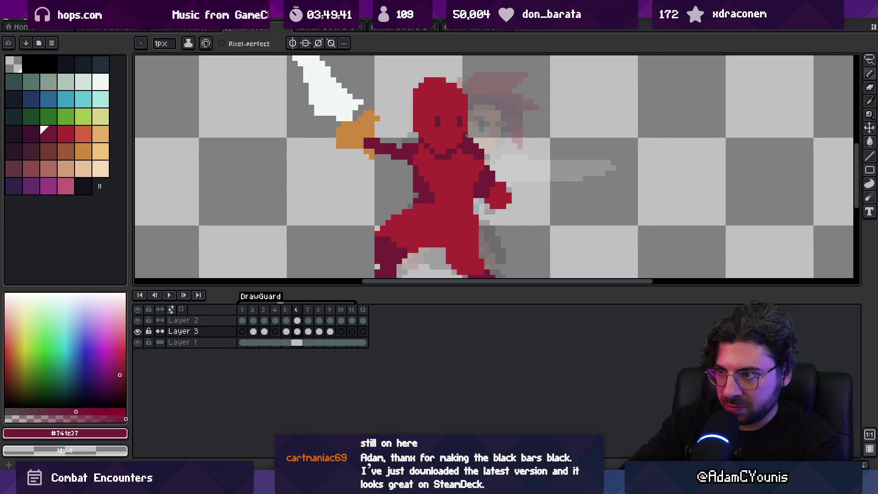
pyautogui.press('Right')
pyautogui.press('Return')
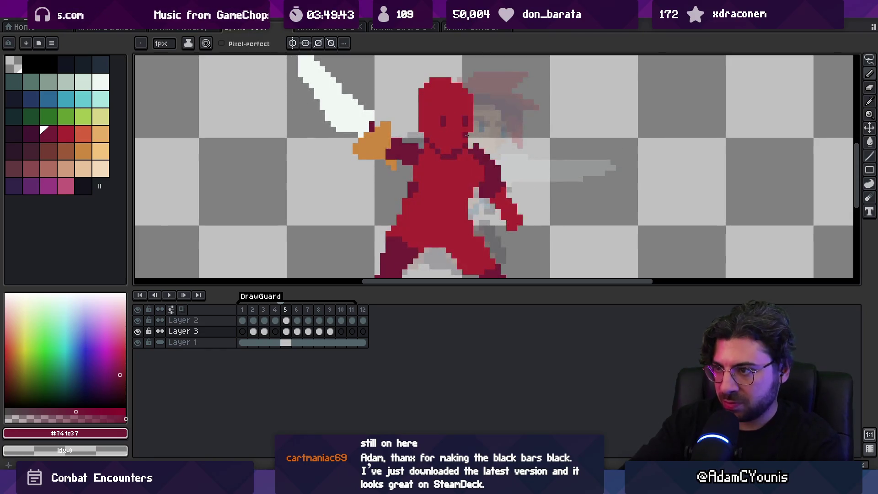
pyautogui.press('z')
pyautogui.scroll(-4, 465, 123)
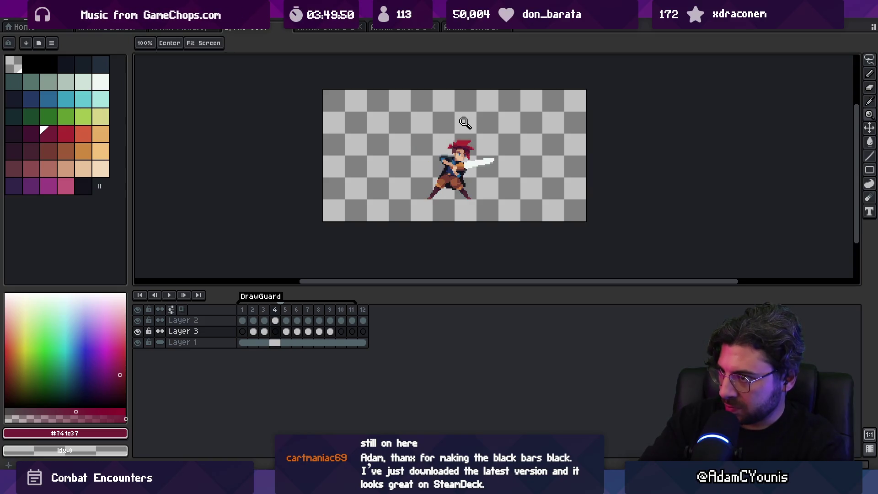
# Step: Zoom back in on frame 5, then switch to the sword-fight reference video
pyautogui.click(491, 155)
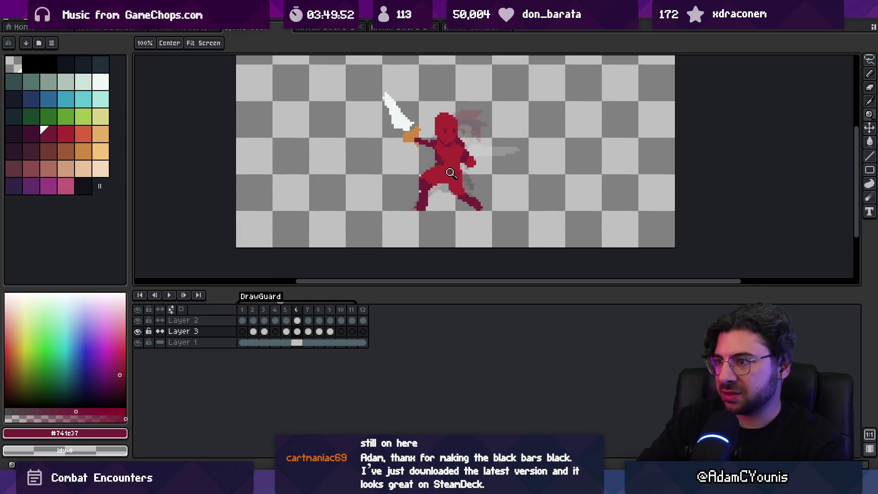
pyautogui.press('m')
pyautogui.press('Right')
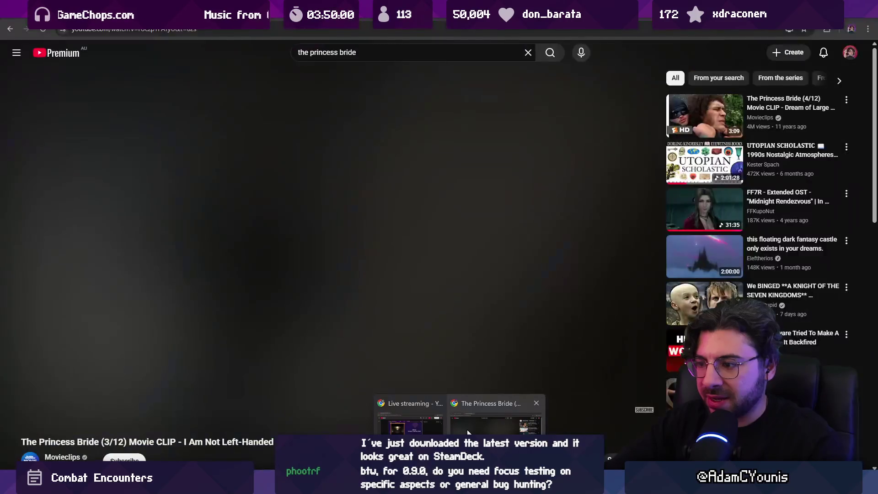
pyautogui.click(467, 429)
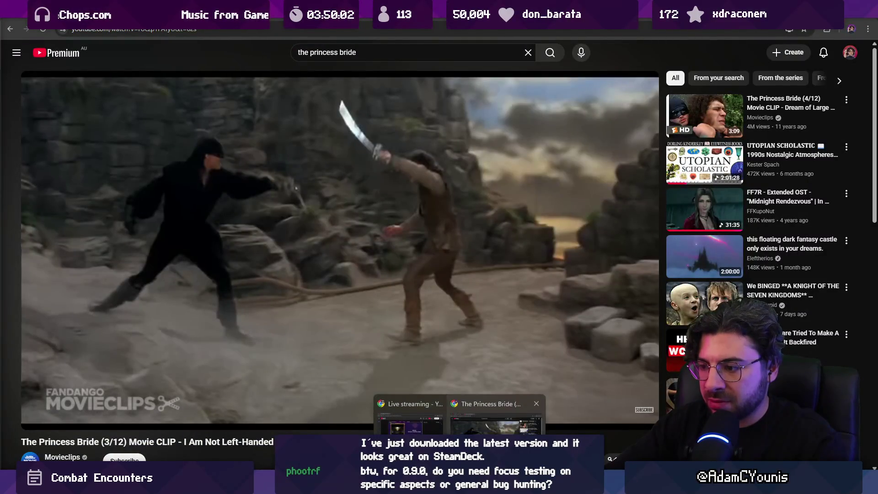
pyautogui.hotkey('ctrl', 'Tab')
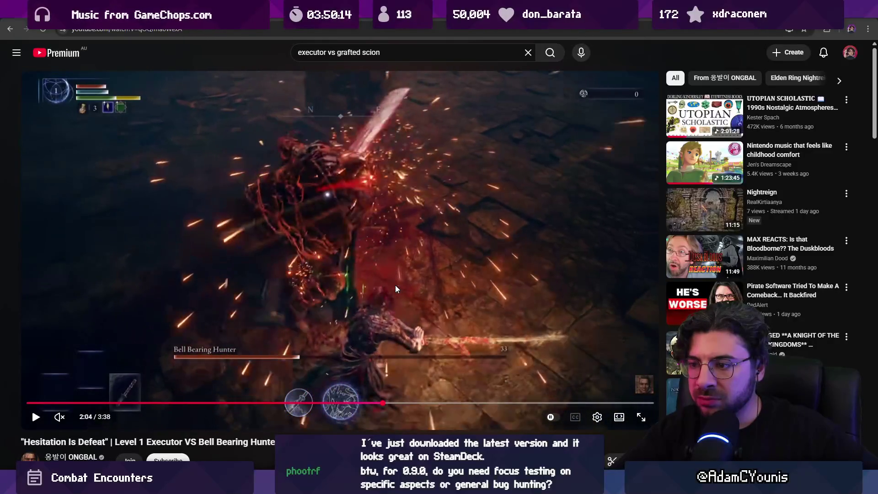
pyautogui.press(',')
pyautogui.press(',')
pyautogui.press(',')
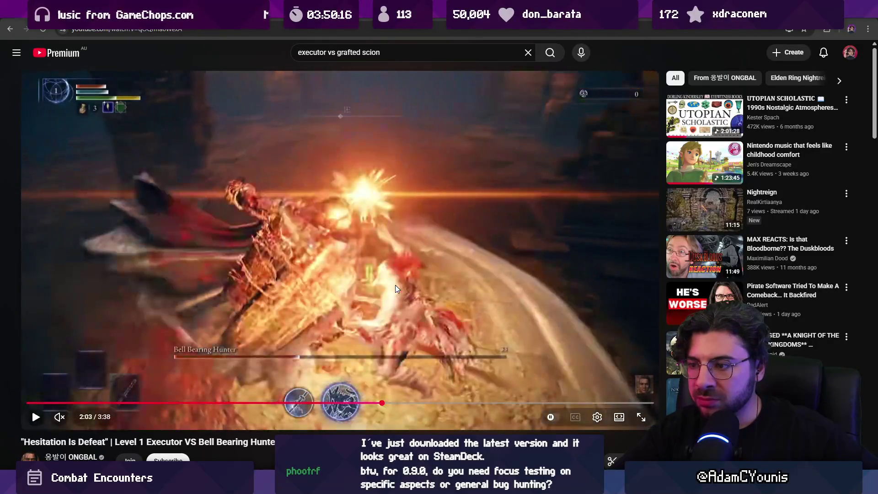
pyautogui.press(',')
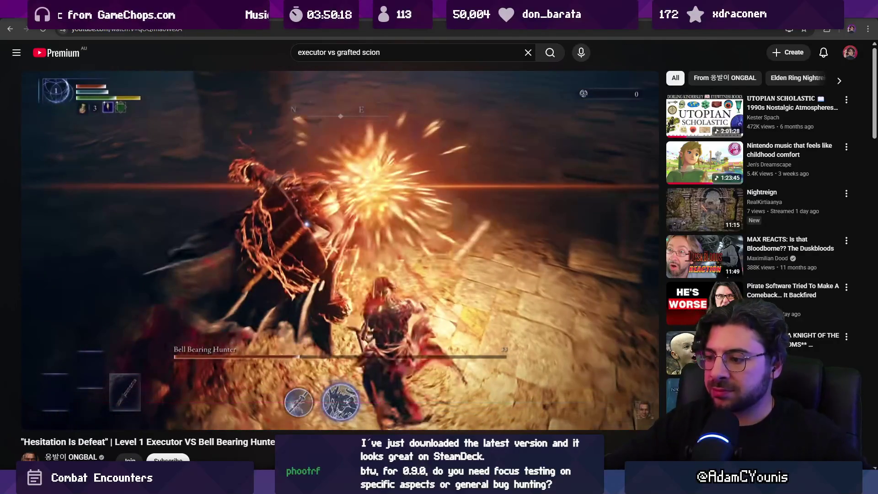
pyautogui.hotkey('alt', 'Tab')
pyautogui.moveTo(242, 310)
pyautogui.mouseDown()
pyautogui.moveTo(318, 310)
pyautogui.moveTo(275, 309)
pyautogui.moveTo(311, 317)
pyautogui.moveTo(297, 316)
pyautogui.mouseUp()
# Step: Shift the selected leg right and back left, then retouch it with pencil and eraser
pyautogui.scroll(2, 357, 183)
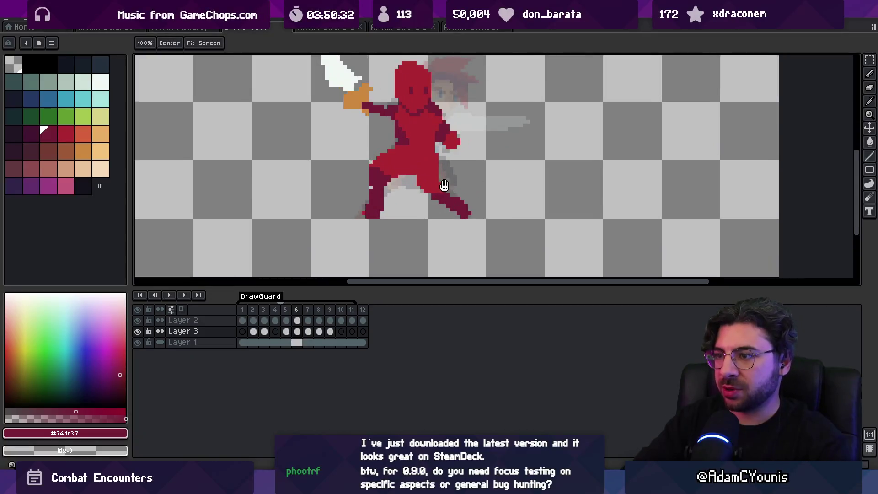
pyautogui.moveTo(334, 149)
pyautogui.mouseDown()
pyautogui.moveTo(367, 172)
pyautogui.moveTo(358, 196)
pyautogui.mouseUp()
pyautogui.hotkey('ctrl', 'd')
pyautogui.moveTo(465, 207)
pyautogui.mouseDown()
pyautogui.moveTo(431, 221)
pyautogui.moveTo(396, 200)
pyautogui.mouseUp()
pyautogui.hotkey('ctrl', 'd')
pyautogui.press('b')
pyautogui.press('p')
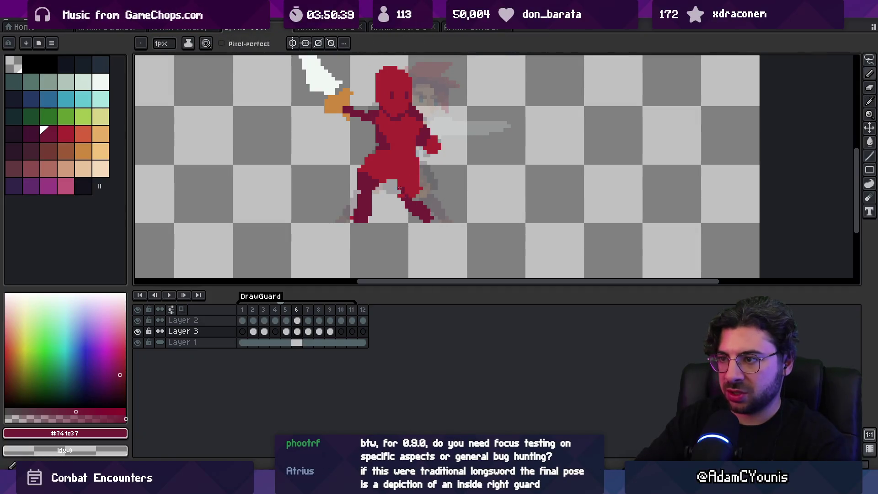
pyautogui.press('b')
pyautogui.press('p')
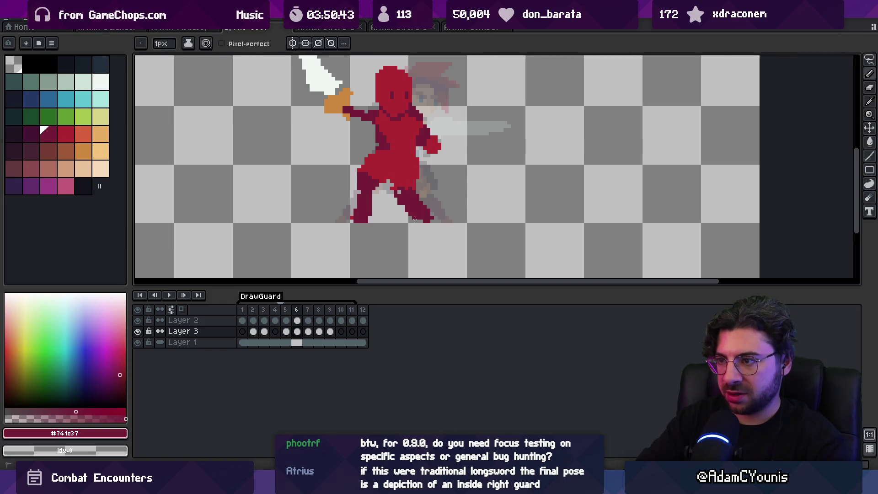
pyautogui.press('b')
# Step: Lasso the legs and lower body, move them left, fine-tune and drop them in place
pyautogui.press('z')
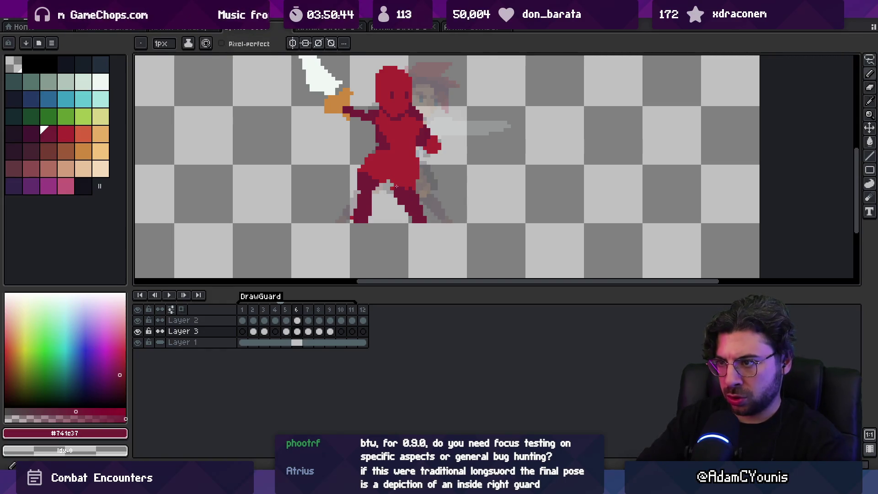
pyautogui.rightClick(411, 185)
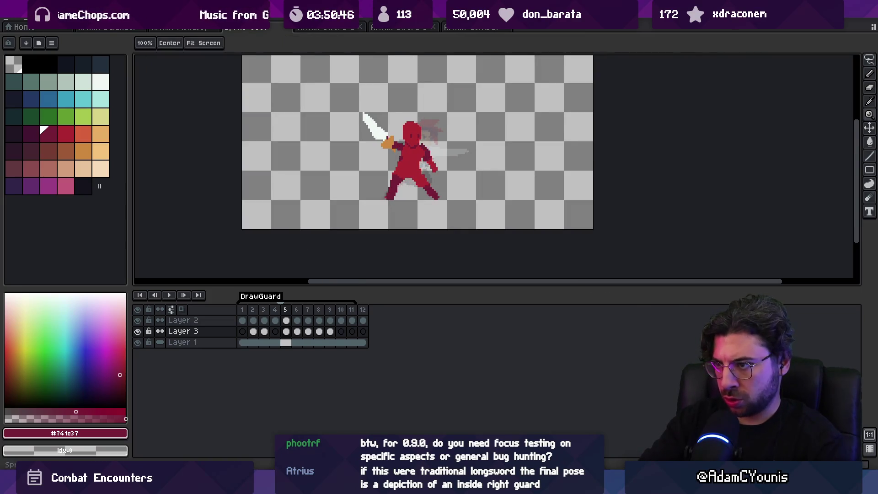
pyautogui.click(404, 179)
pyautogui.press('r')
pyautogui.moveTo(382, 153); pyautogui.dragTo(434, 153)
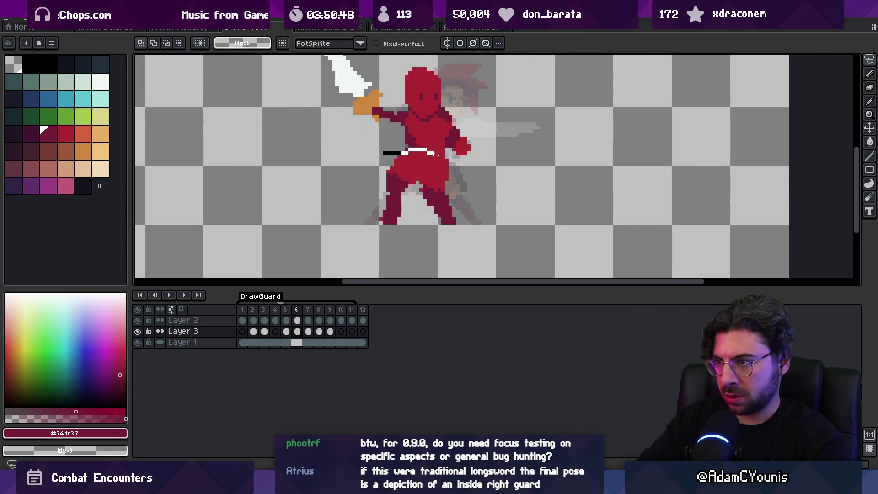
pyautogui.moveTo(391, 241); pyautogui.dragTo(391, 241)
pyautogui.moveTo(421, 176); pyautogui.dragTo(417, 176)
pyautogui.press('b')
pyautogui.keyDown('alt'); pyautogui.click(428, 145); pyautogui.keyUp('alt')
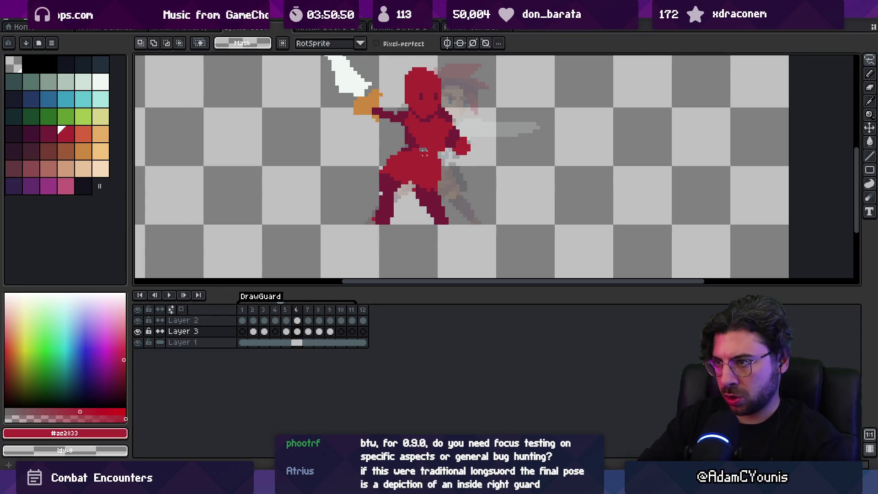
pyautogui.press('x')
# Step: Flip between frames 5, 6 and 7 to compare the new leg position
pyautogui.press('z')
pyautogui.hotkey('ctrl', 'shift', '0')
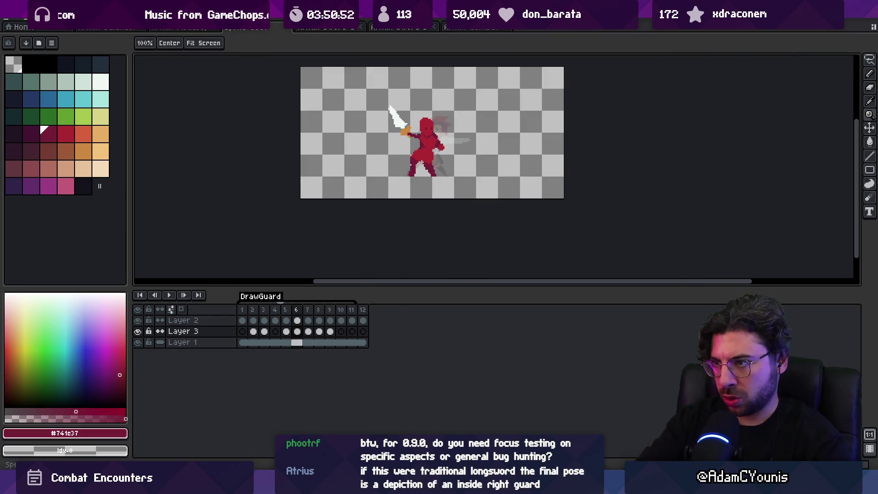
pyautogui.hotkey('ctrl', 'Right')
pyautogui.hotkey('ctrl', 'Left')
pyautogui.hotkey('ctrl', 'Left')
pyautogui.hotkey('ctrl', 'Left')
pyautogui.hotkey('ctrl', 'Right')
pyautogui.hotkey('ctrl', 'Right')
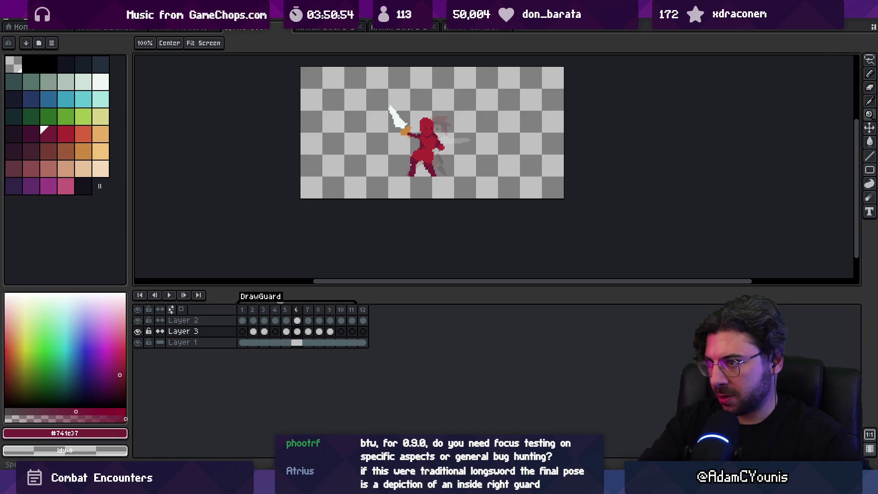
pyautogui.hotkey('ctrl', 'Left')
pyautogui.hotkey('ctrl', 'Right')
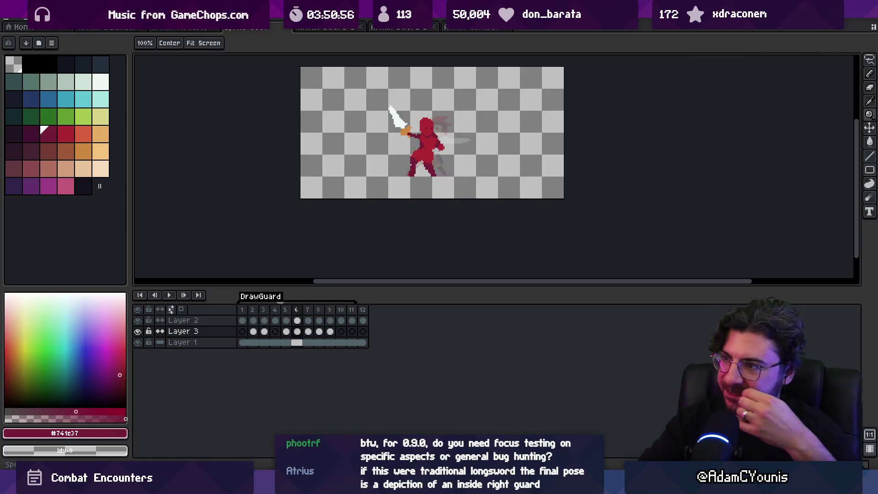
pyautogui.hotkey('ctrl', 'Right')
pyautogui.hotkey('ctrl', 'Left')
pyautogui.hotkey('ctrl', 'Left')
pyautogui.hotkey('ctrl', 'Right')
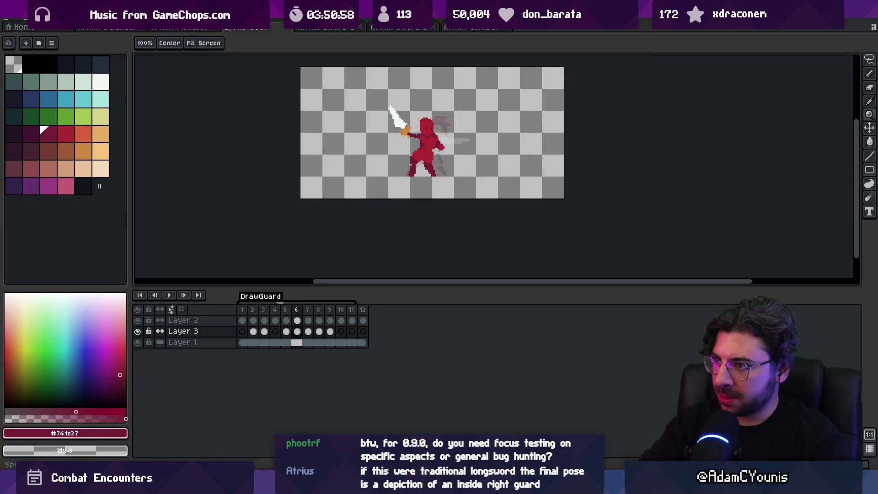
pyautogui.hotkey('ctrl', 'Right')
pyautogui.click(440, 162)
pyautogui.press('r')
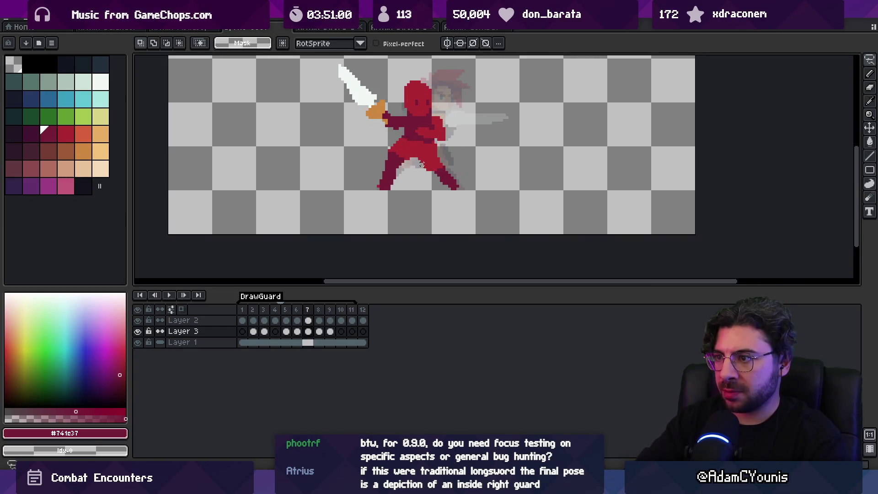
# Step: Sample the bright and dark reds, erase a stray pixel, and play the animation
pyautogui.press('o')
pyautogui.click(435, 169)
pyautogui.keyDown('alt'); pyautogui.click(431, 165); pyautogui.keyUp('alt')
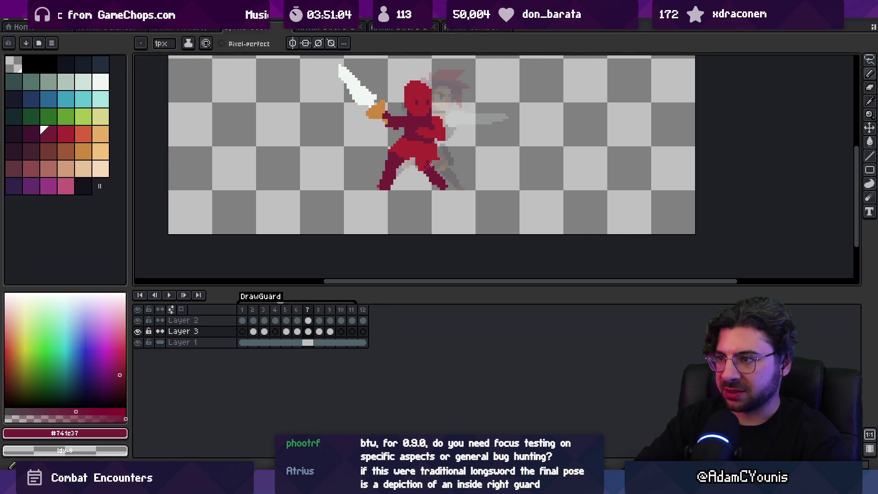
pyautogui.press('e')
pyautogui.keyDown('alt'); pyautogui.click(439, 153); pyautogui.keyUp('alt')
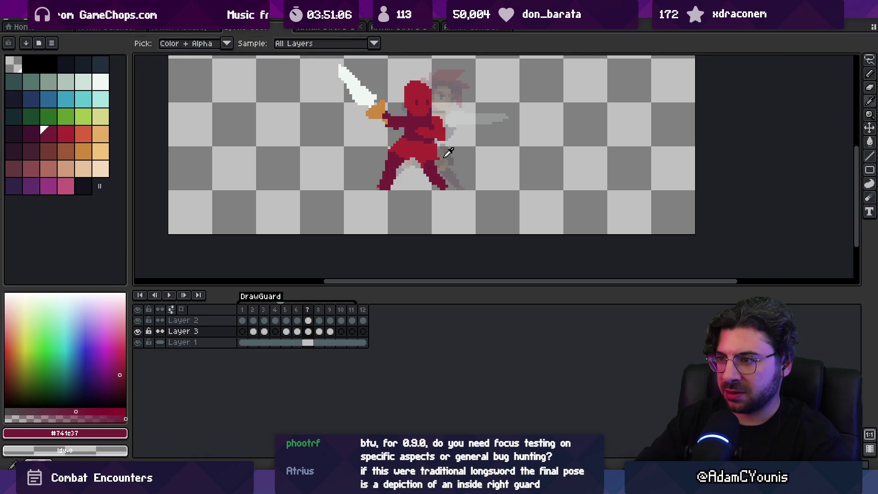
pyautogui.press('b')
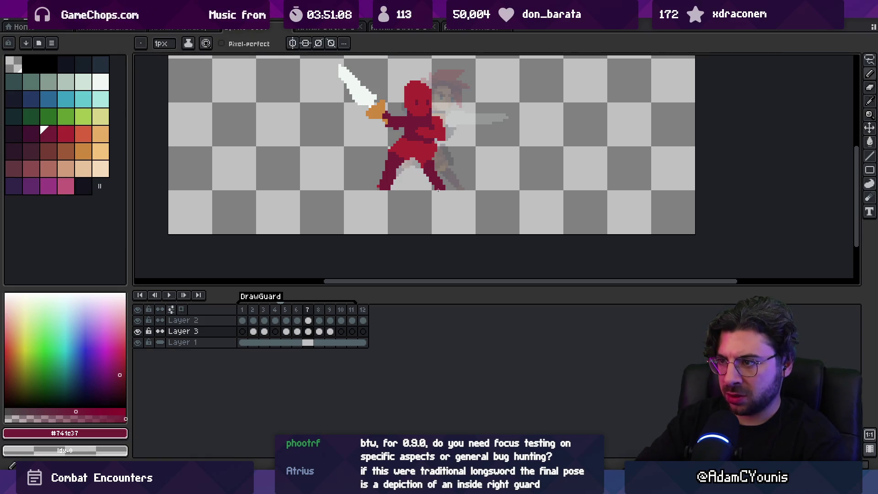
pyautogui.scroll(2, 434, 179)
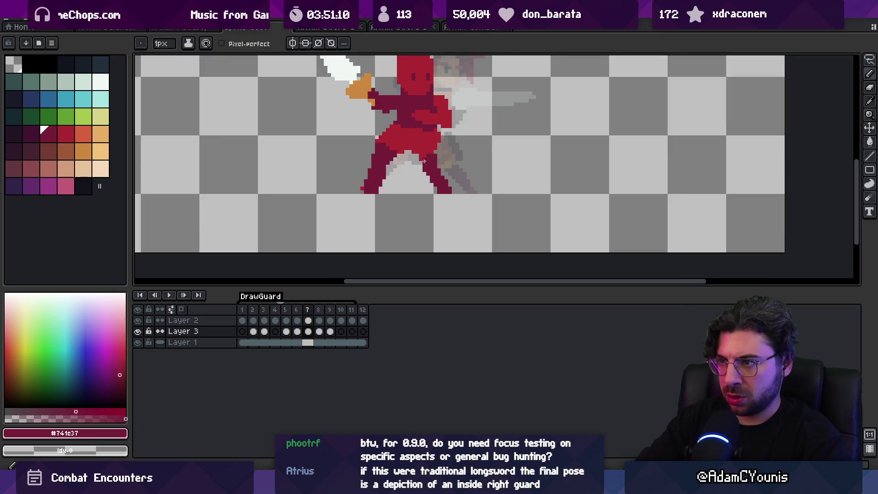
pyautogui.press('Return')
pyautogui.scroll(-3, 436, 191)
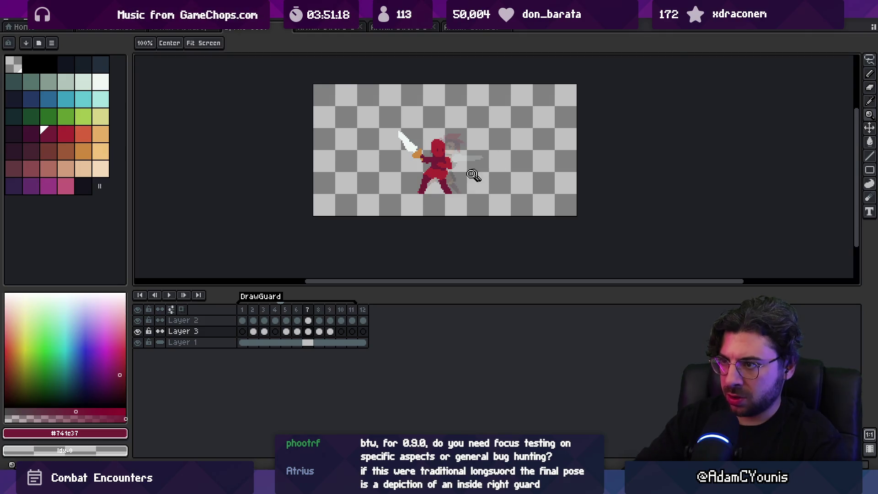
pyautogui.scroll(4, 473, 175)
# Step: Lasso the back leg, move it to a new position, and pick dark red #741c37
pyautogui.press('v')
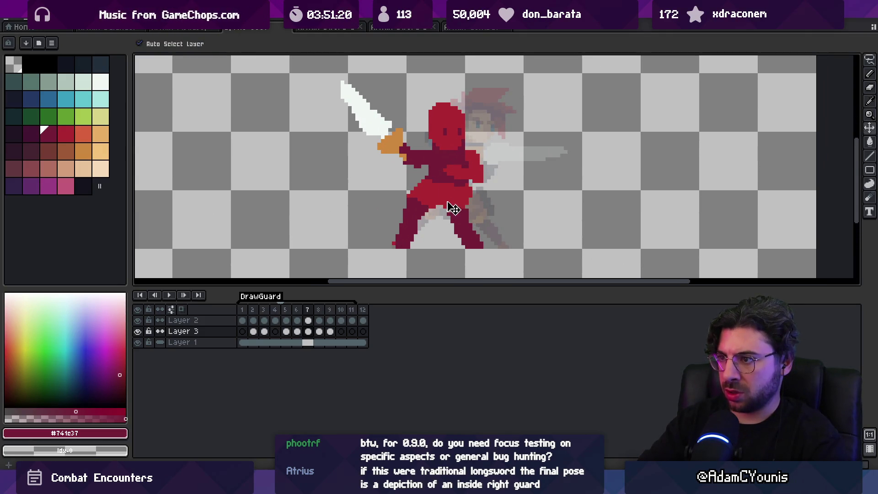
pyautogui.press('b')
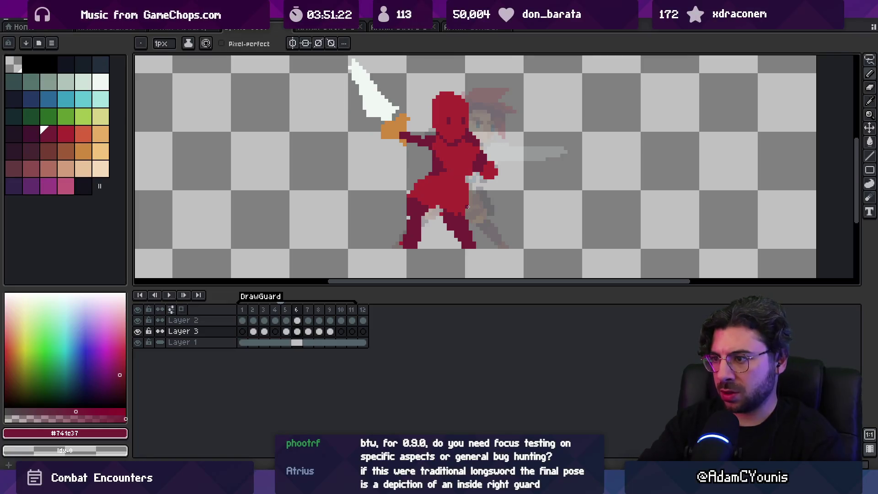
pyautogui.press('q')
pyautogui.moveTo(457, 201)
pyautogui.mouseDown()
pyautogui.moveTo(505, 250)
pyautogui.moveTo(457, 204)
pyautogui.mouseUp()
pyautogui.moveTo(476, 235); pyautogui.dragTo(466, 195)
pyautogui.press('b')
pyautogui.keyDown('alt'); pyautogui.click(466, 196); pyautogui.keyUp('alt')
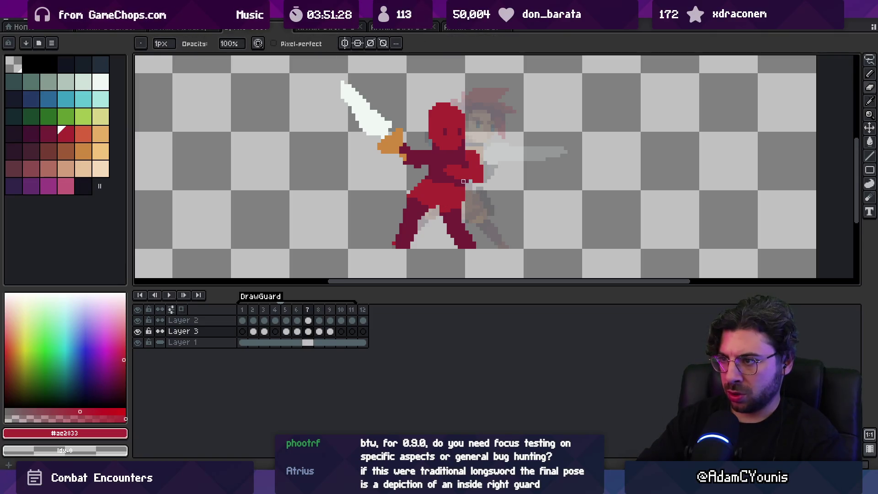
pyautogui.press('m')
pyautogui.keyDown('alt'); pyautogui.click(433, 191); pyautogui.keyUp('alt')
pyautogui.press('b')
# Step: Drag the red figure one pixel left in frame 6, then compare frames 7 and 8
pyautogui.press('z')
pyautogui.scroll(-3, 437, 192)
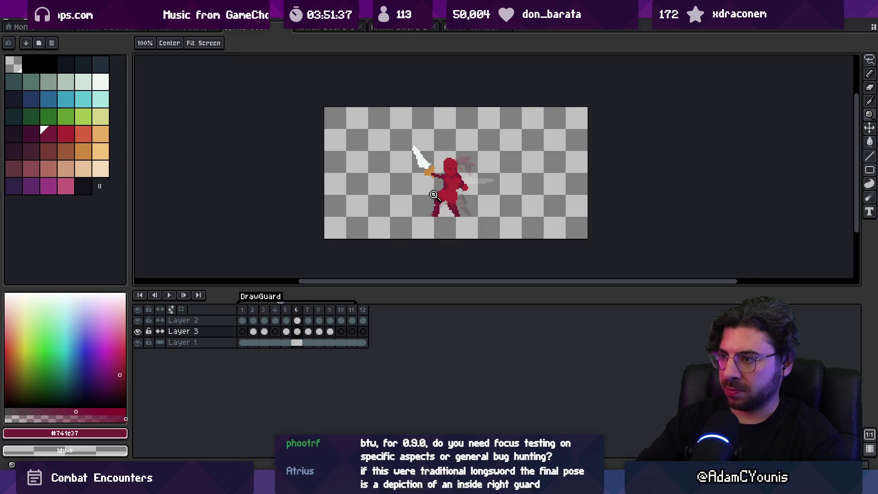
pyautogui.scroll(2, 433, 195)
pyautogui.scroll(-2, 428, 136)
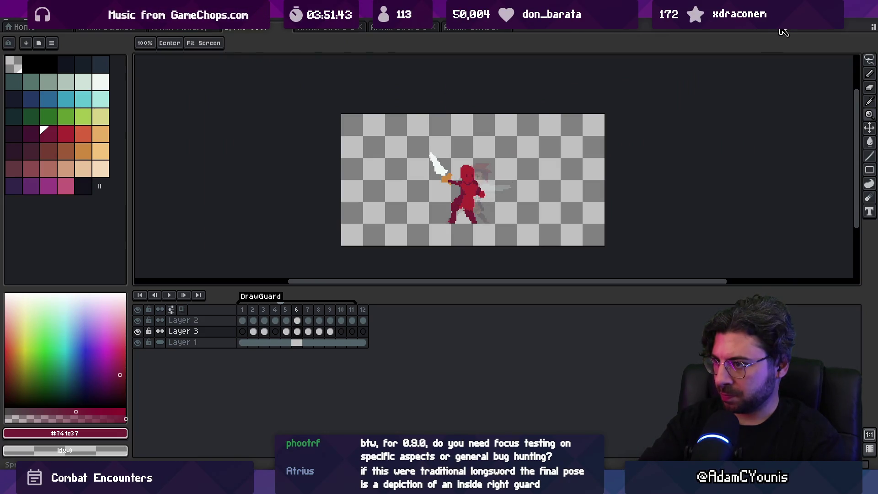
pyautogui.scroll(1, 440, 204)
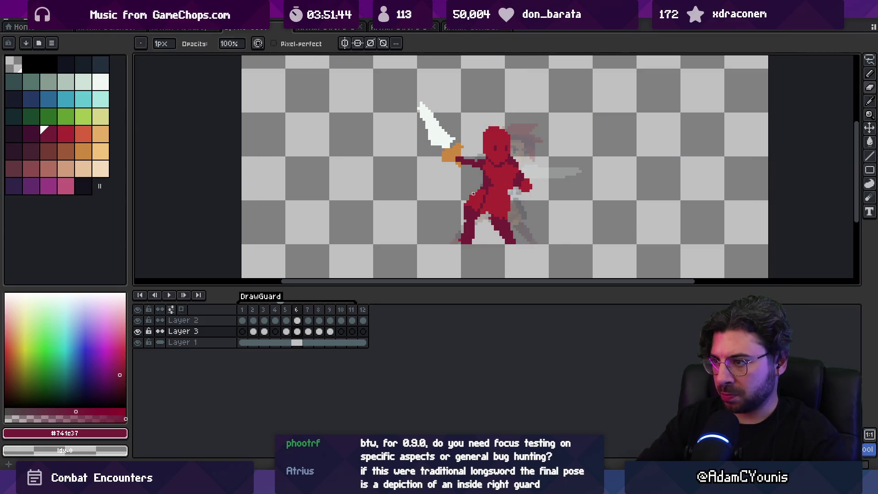
pyautogui.moveTo(473, 194); pyautogui.dragTo(471, 194)
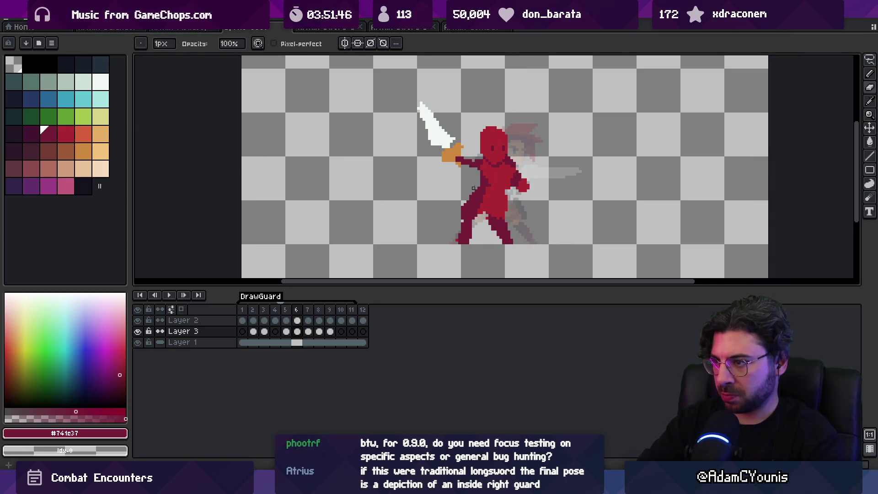
pyautogui.press('Right')
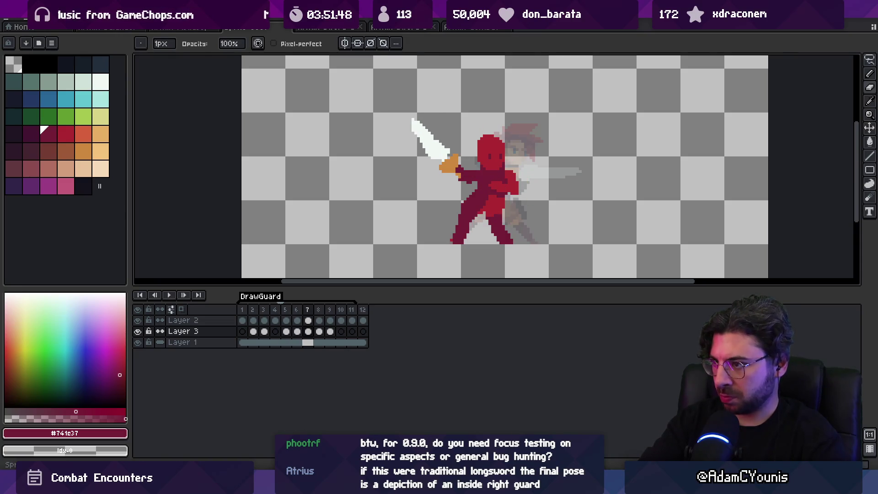
pyautogui.press('Right')
pyautogui.press('Left')
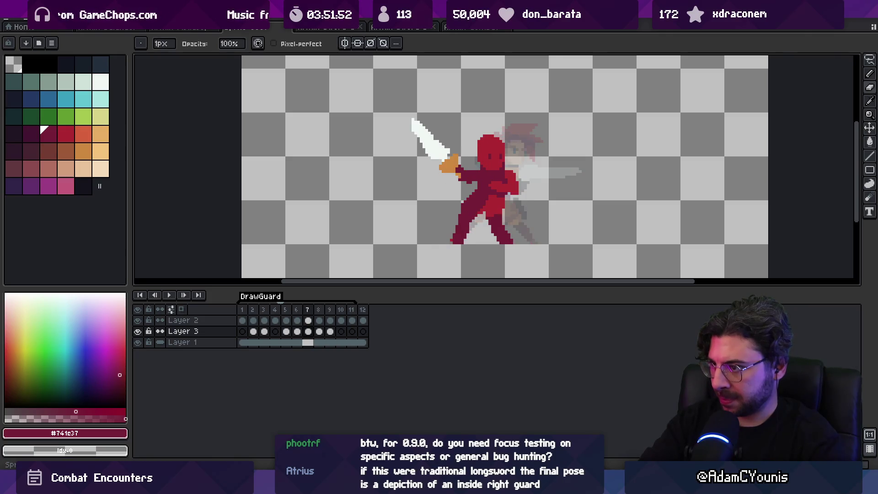
pyautogui.press('Right')
pyautogui.press('w')
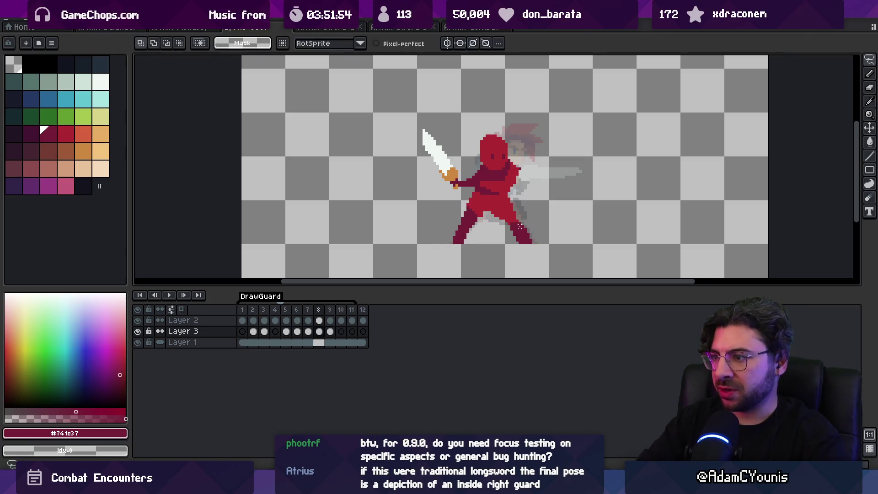
# Step: Move the stray leg piece left onto the leg and pick reds #ac2833 and #741c37
pyautogui.moveTo(528, 243); pyautogui.dragTo(504, 245)
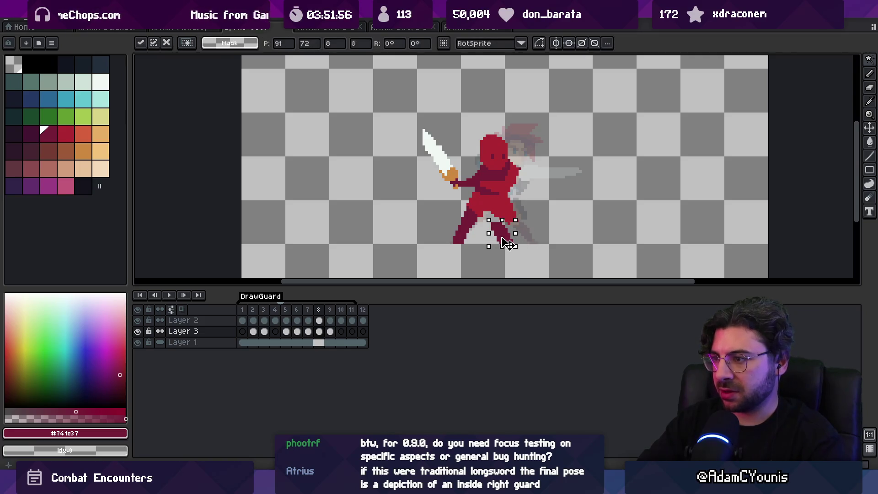
pyautogui.press('b')
pyautogui.keyDown('alt'); pyautogui.click(489, 217); pyautogui.keyUp('alt')
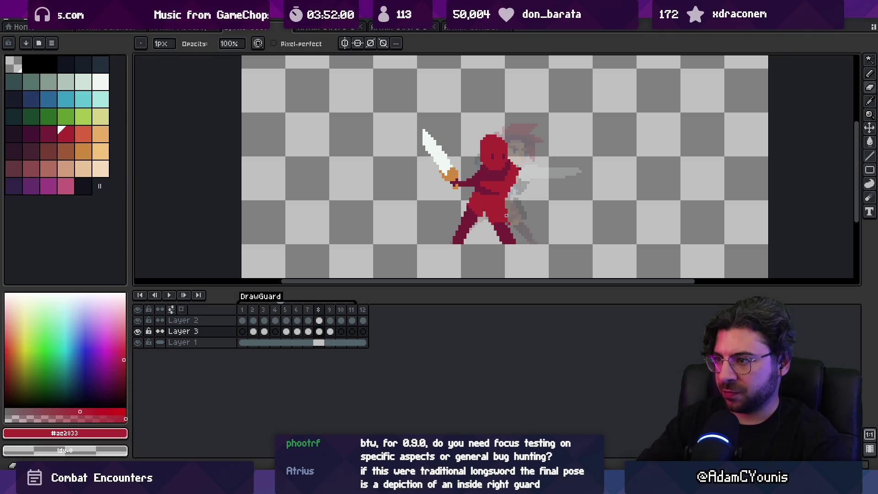
pyautogui.keyDown('alt'); pyautogui.click(470, 210); pyautogui.keyUp('alt')
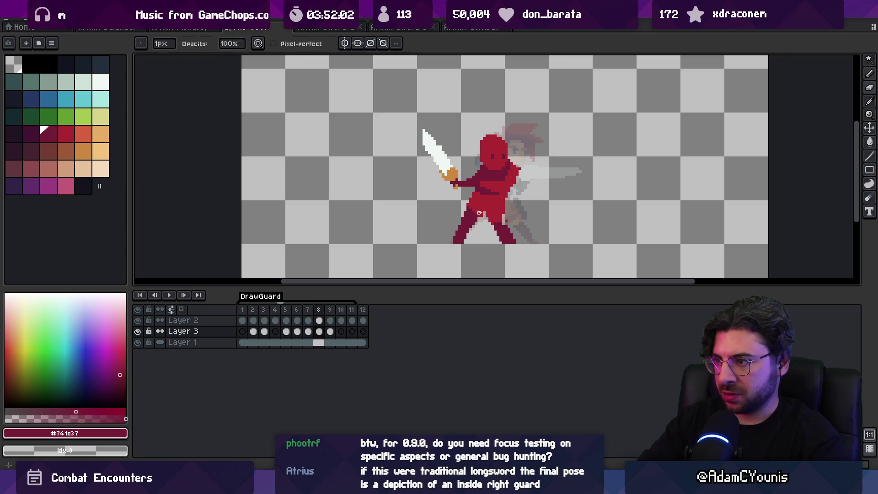
pyautogui.press('g')
# Step: Zoom out, play the guard animation to review it, then pause the preview
pyautogui.press('z')
pyautogui.scroll(-2, 478, 149)
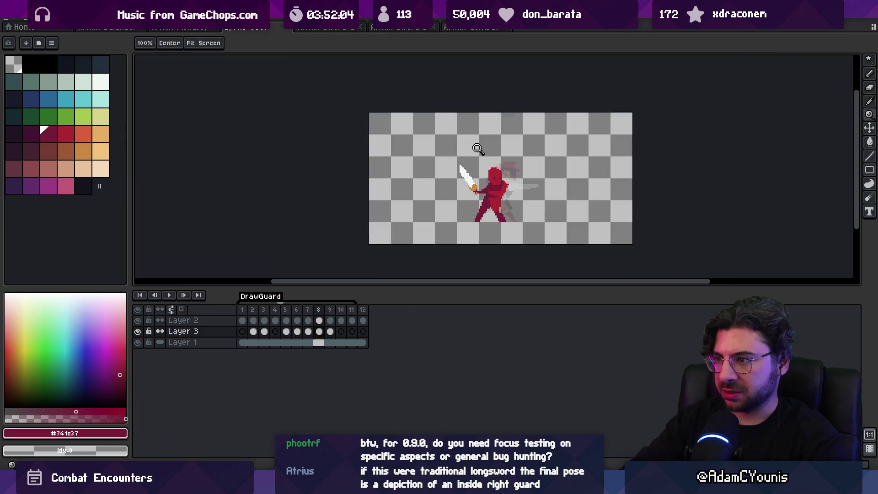
pyautogui.press('Return')
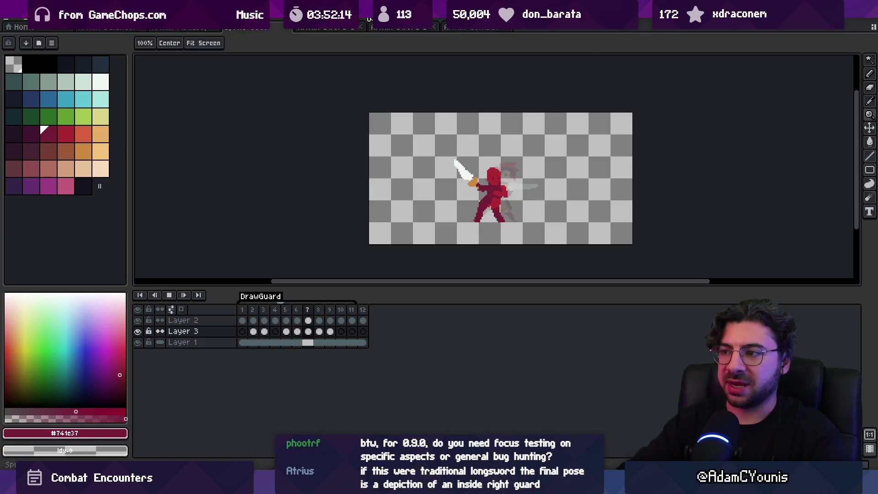
pyautogui.hscroll(2, 457, 178)
pyautogui.scroll(-1, 457, 178)
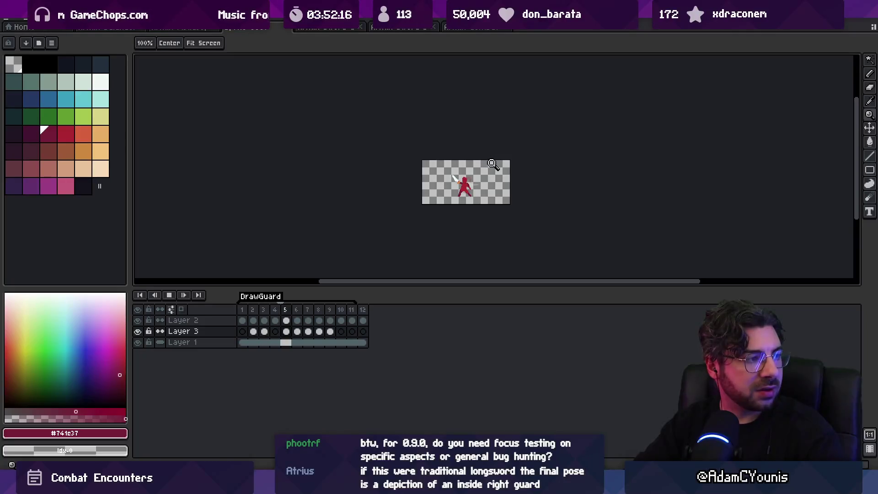
pyautogui.scroll(1, 458, 183)
pyautogui.scroll(1, 517, 183)
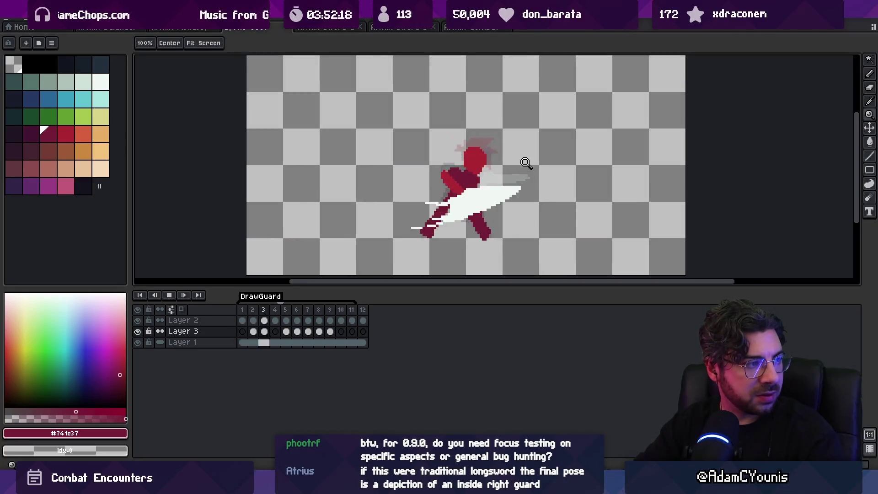
pyautogui.press('space')
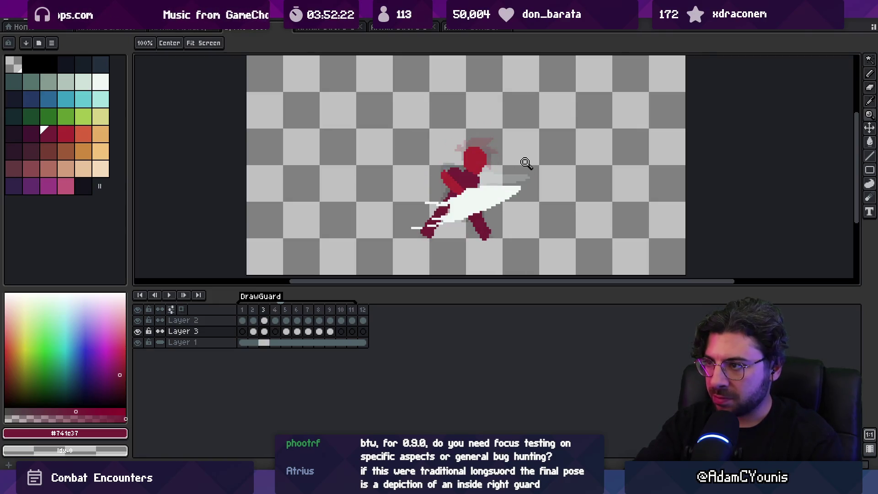
pyautogui.scroll(-2, 460, 226)
pyautogui.scroll(2, 458, 222)
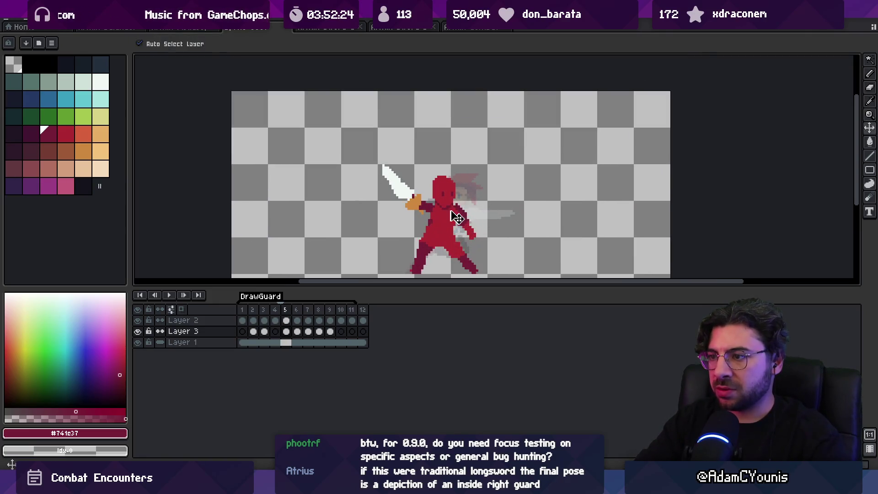
# Step: Touch up the swordsman's body pixels on frames 5–6 in body red #ac2833 and dark red #741c37
pyautogui.press('b')
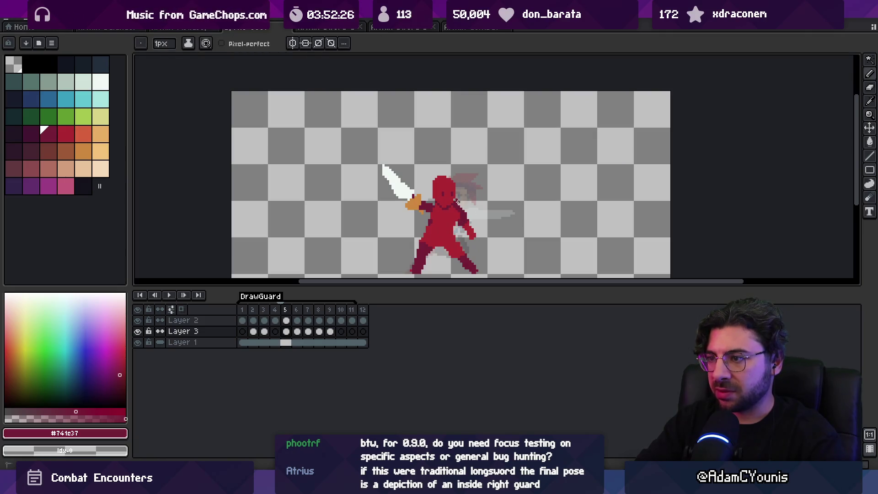
pyautogui.press('e')
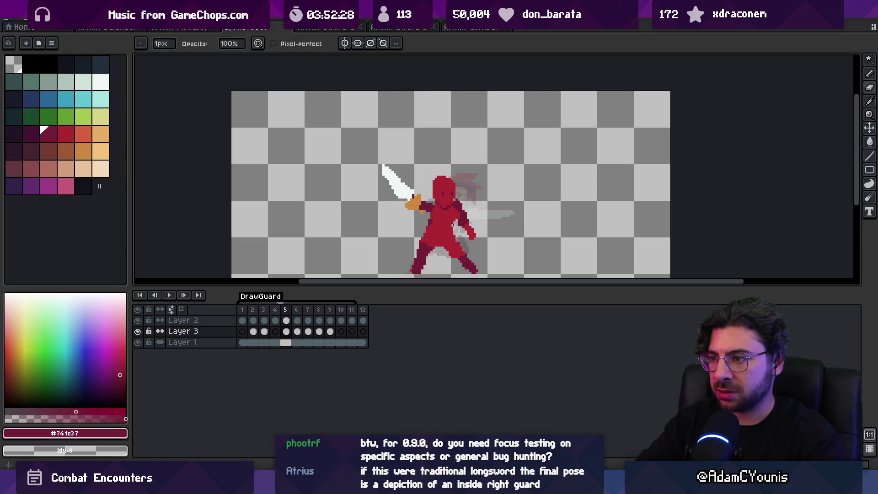
pyautogui.keyDown('alt'); pyautogui.click(452, 241); pyautogui.keyUp('alt')
pyautogui.press('b')
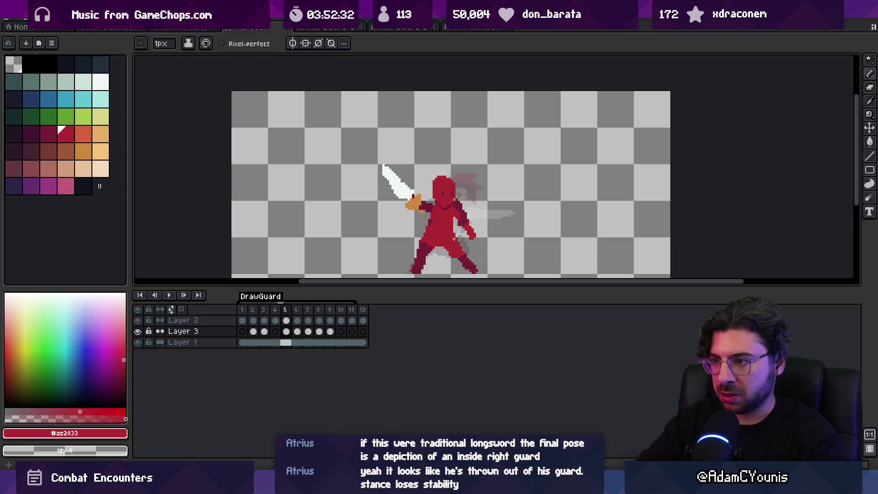
pyautogui.moveTo(454, 239); pyautogui.dragTo(444, 243)
pyautogui.press('Left')
pyautogui.press('Left')
pyautogui.press('Right')
pyautogui.press('Right')
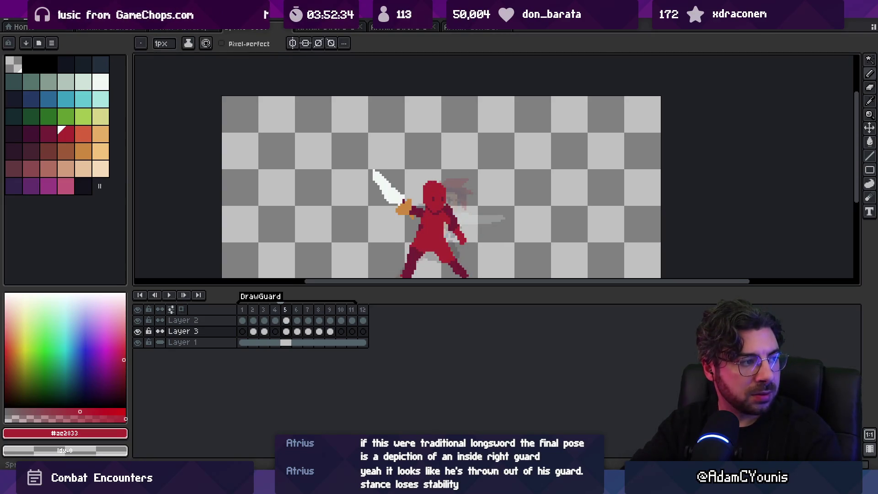
pyautogui.press('Left')
pyautogui.press('Right')
pyautogui.press('Right')
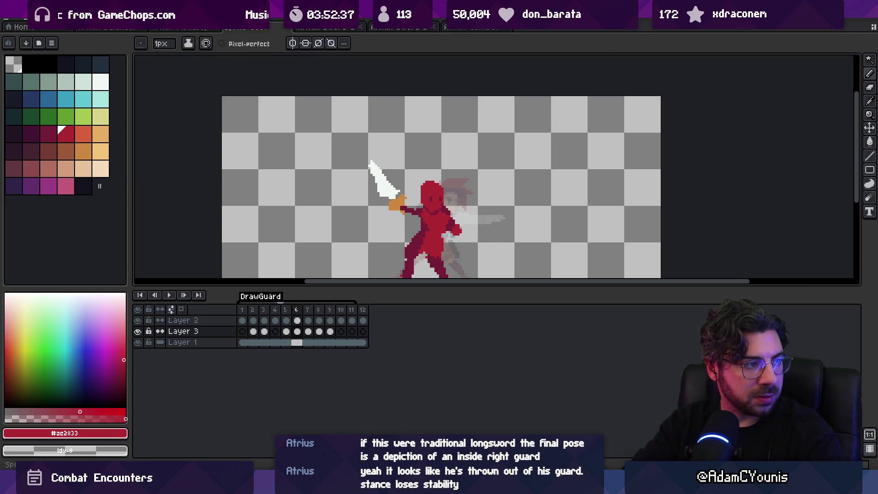
pyautogui.scroll(2, 420, 213)
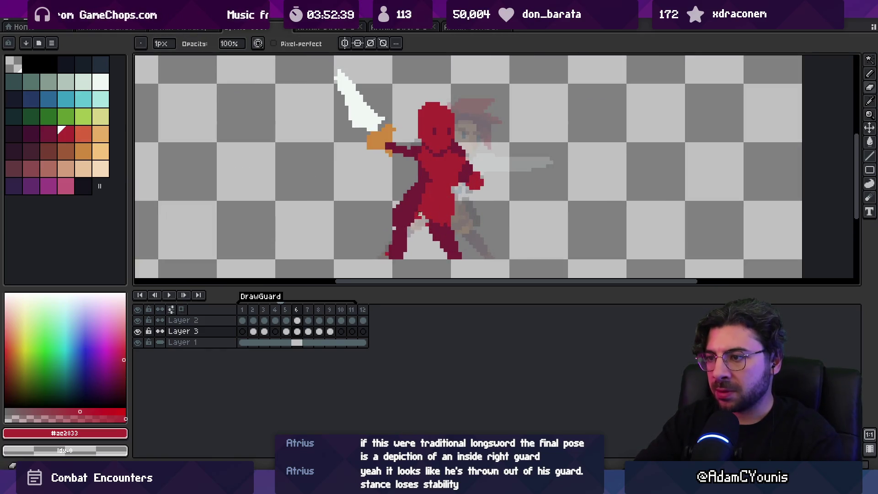
pyautogui.moveTo(420, 214); pyautogui.dragTo(410, 226)
pyautogui.keyDown('alt'); pyautogui.click(409, 201); pyautogui.keyUp('alt')
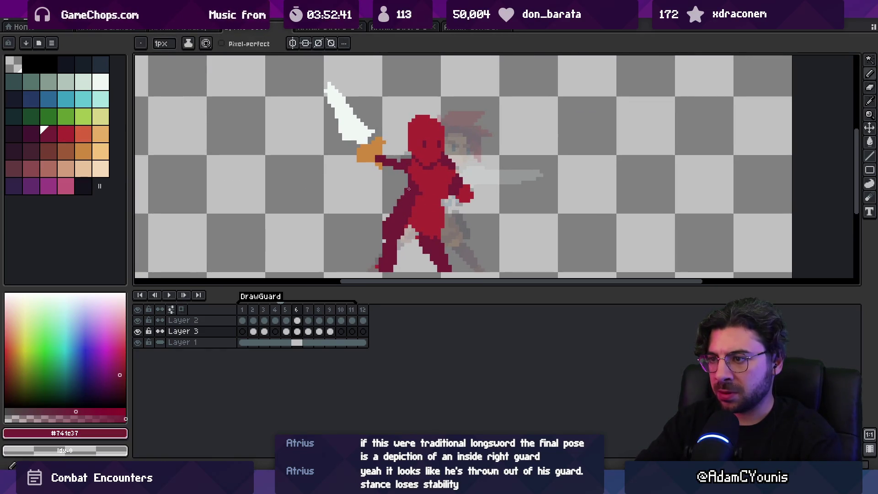
pyautogui.scroll(-2, 408, 202)
# Step: On frame 5, lasso the swordsman's head and raise it one pixel
pyautogui.press('Left')
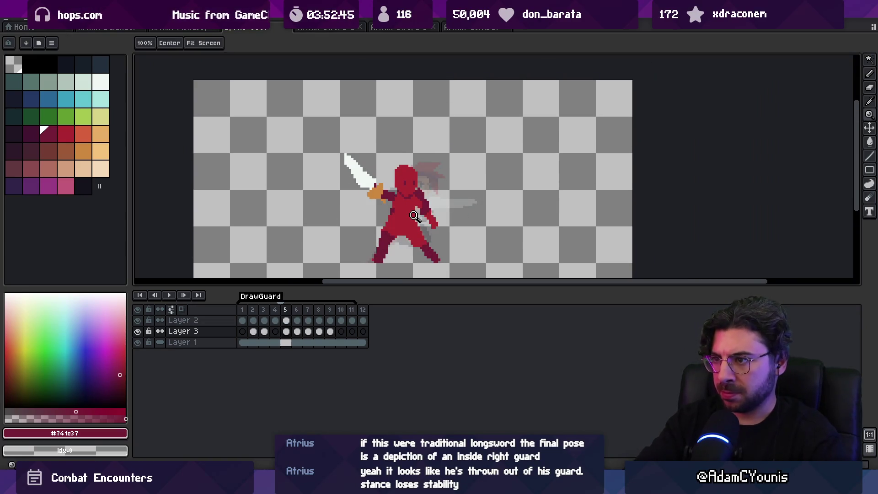
pyautogui.scroll(2, 414, 216)
pyautogui.press('m')
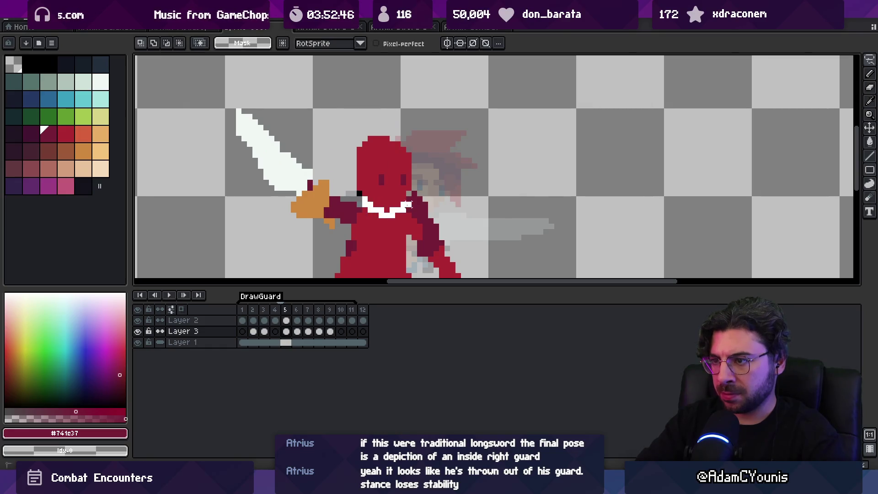
pyautogui.moveTo(389, 121)
pyautogui.mouseDown()
pyautogui.moveTo(338, 150)
pyautogui.moveTo(348, 185)
pyautogui.moveTo(362, 196)
pyautogui.mouseUp()
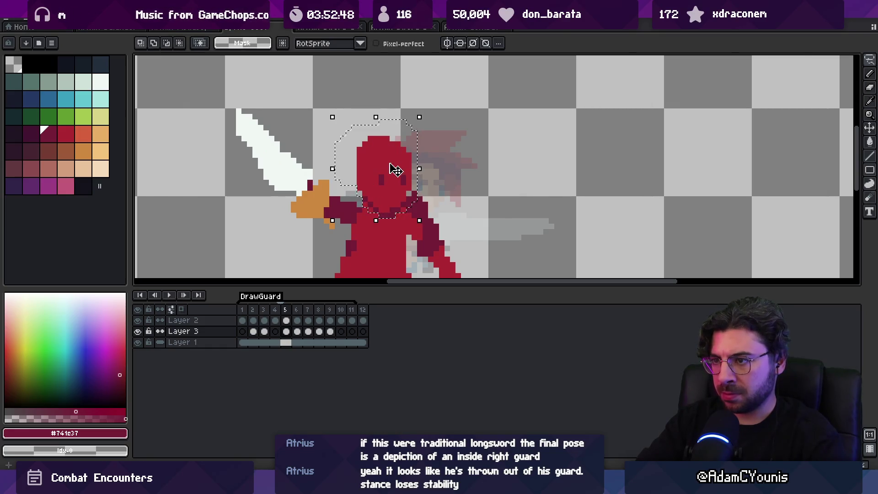
pyautogui.press('Up')
pyautogui.press('Return')
# Step: Retouch the figure with sampled body red #ac2833 and dark crimson #741c37
pyautogui.press('i')
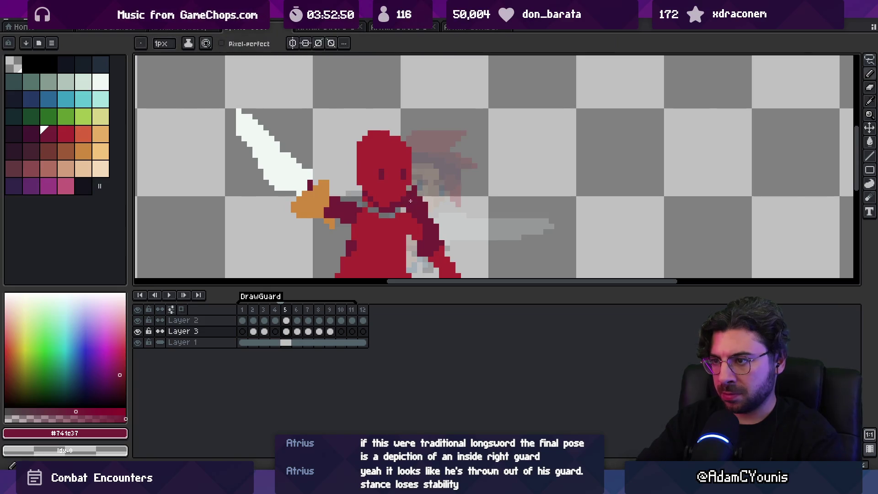
pyautogui.click(404, 213)
pyautogui.press('b')
pyautogui.scroll(-1, 407, 208)
pyautogui.scroll(1, 412, 206)
pyautogui.keyDown('alt'); pyautogui.click(421, 202); pyautogui.keyUp('alt')
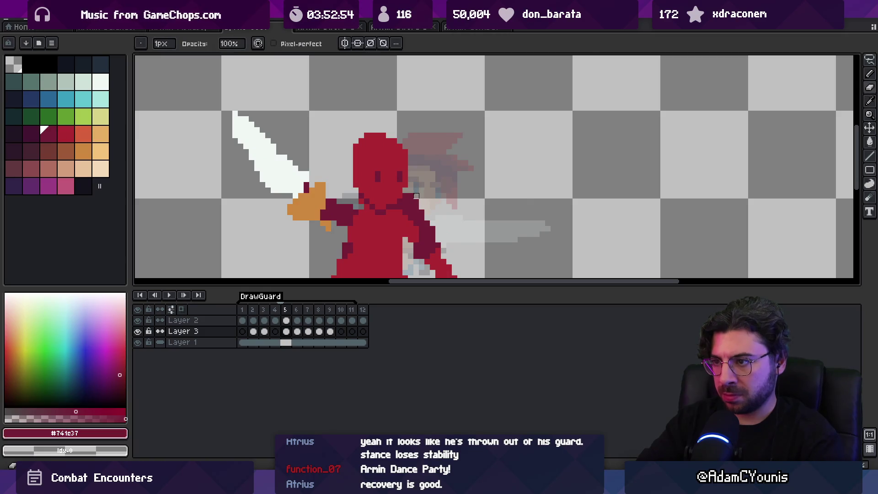
# Step: Zoom out around the figure and play the guard animation, then stop it
pyautogui.press('z')
pyautogui.scroll(-5, 417, 190)
pyautogui.press('Return')
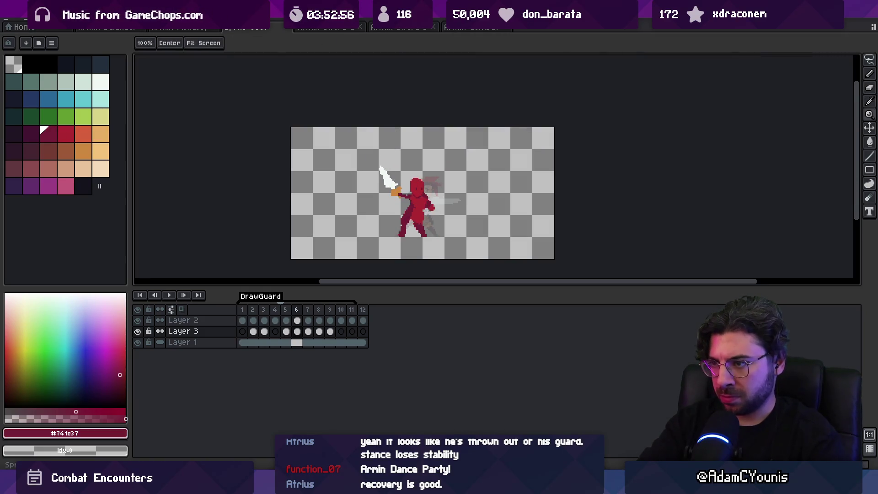
pyautogui.press('Return')
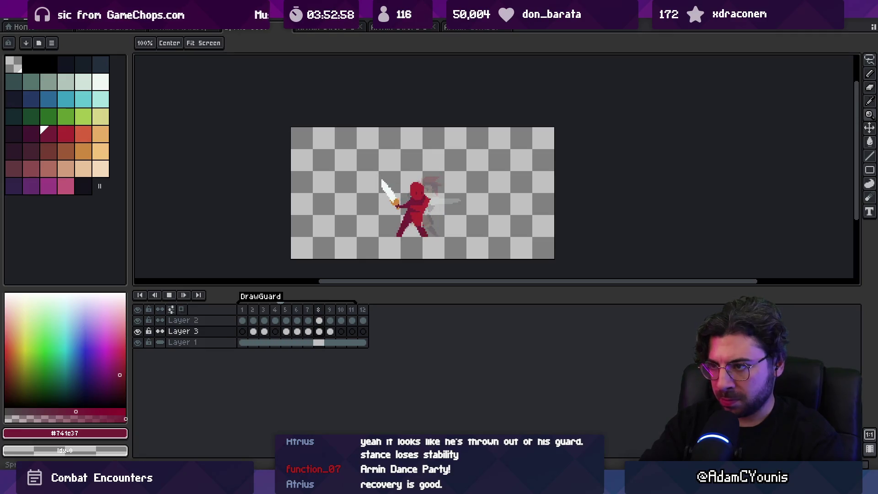
pyautogui.scroll(1, 460, 179)
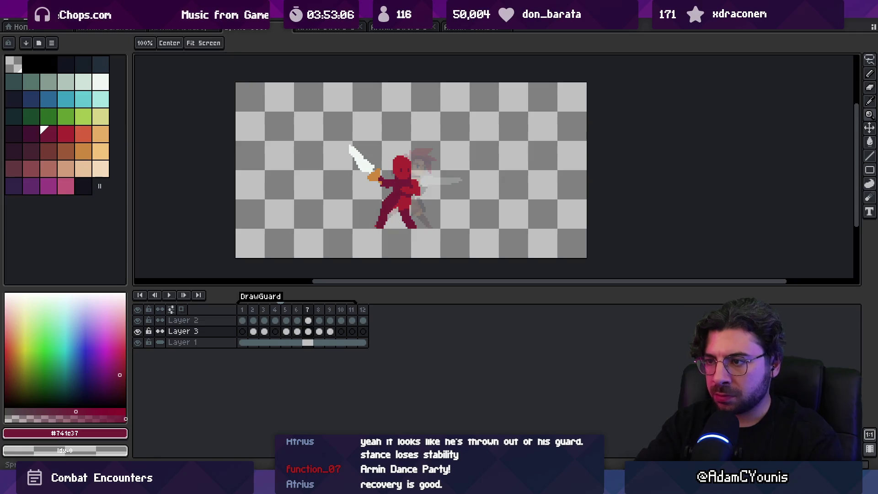
pyautogui.press('Return')
pyautogui.press('Return')
pyautogui.press('Return')
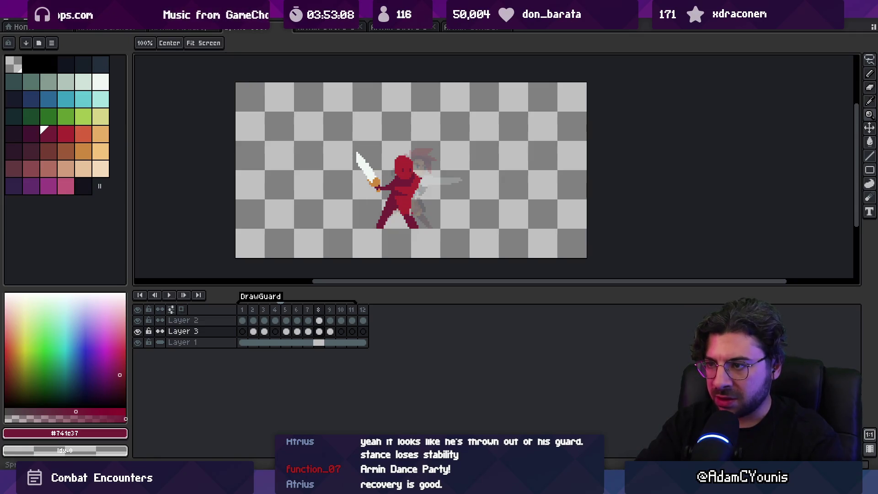
# Step: Zoom in and redraw the swordsman's frame 9 pose with the darker and brighter reds
pyautogui.click(388, 180)
pyautogui.keyDown('alt'); pyautogui.click(385, 211); pyautogui.keyUp('alt')
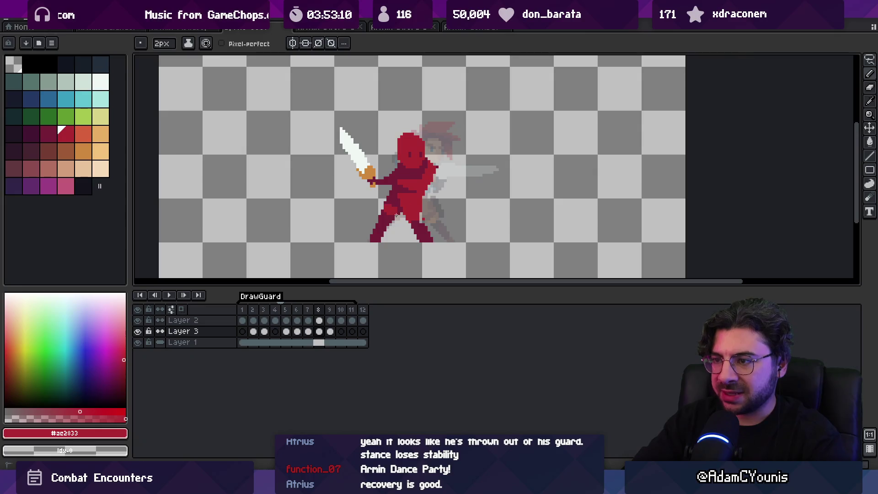
pyautogui.press('Right')
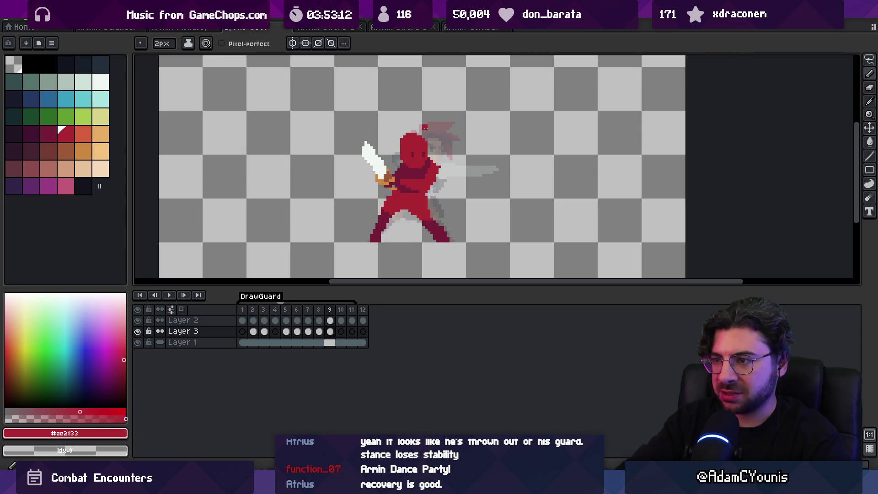
pyautogui.press('e')
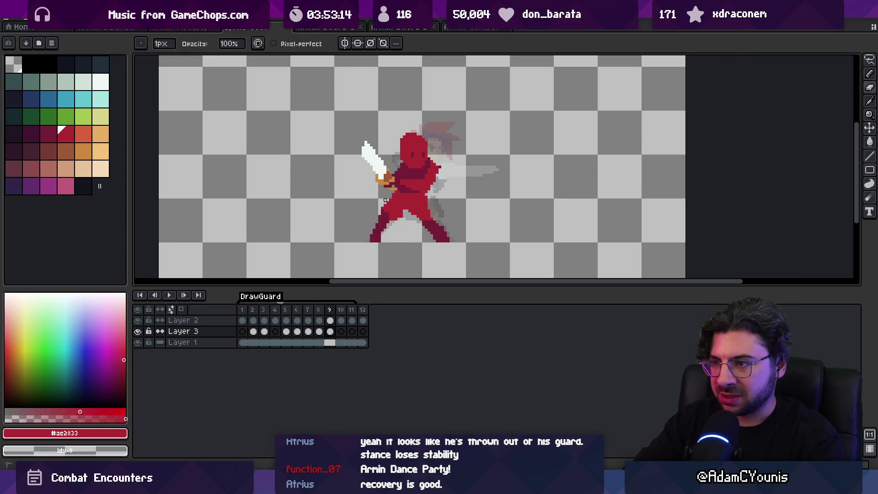
pyautogui.press('b')
pyautogui.keyDown('alt'); pyautogui.click(385, 224); pyautogui.keyUp('alt')
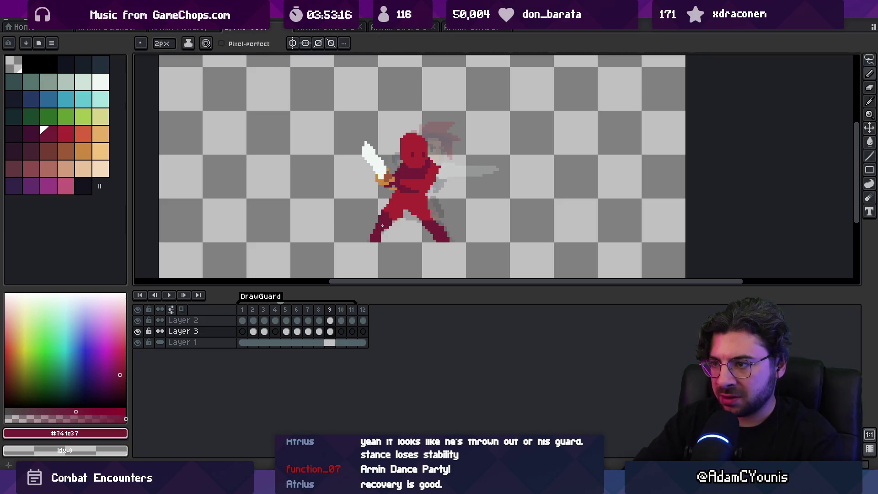
pyautogui.press('e')
pyautogui.press('i')
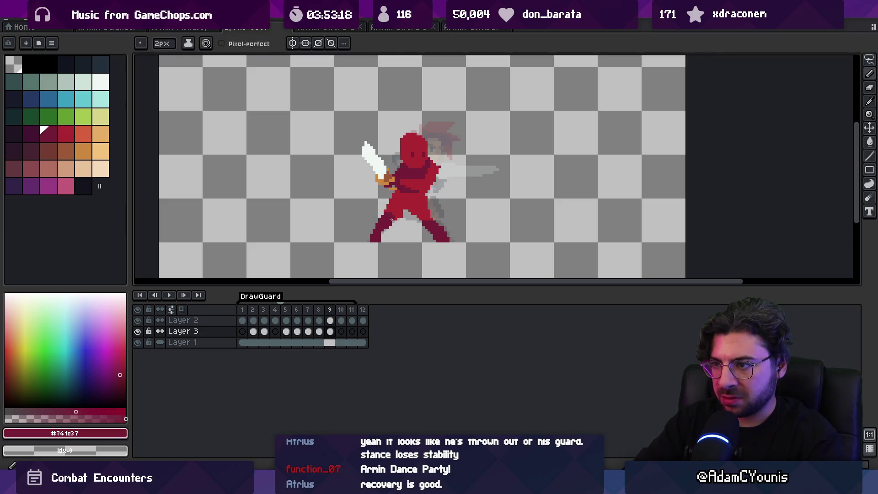
pyautogui.click(388, 215)
# Step: Replay the animation to review poses, then go to frame 5 with white as the pencil colour
pyautogui.press('z')
pyautogui.scroll(-1, 397, 158)
pyautogui.press('Return')
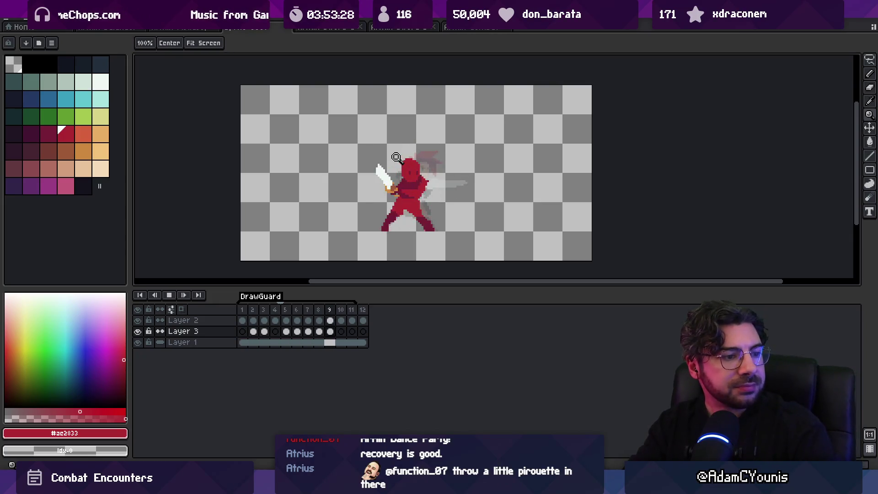
pyautogui.scroll(-2, 396, 182)
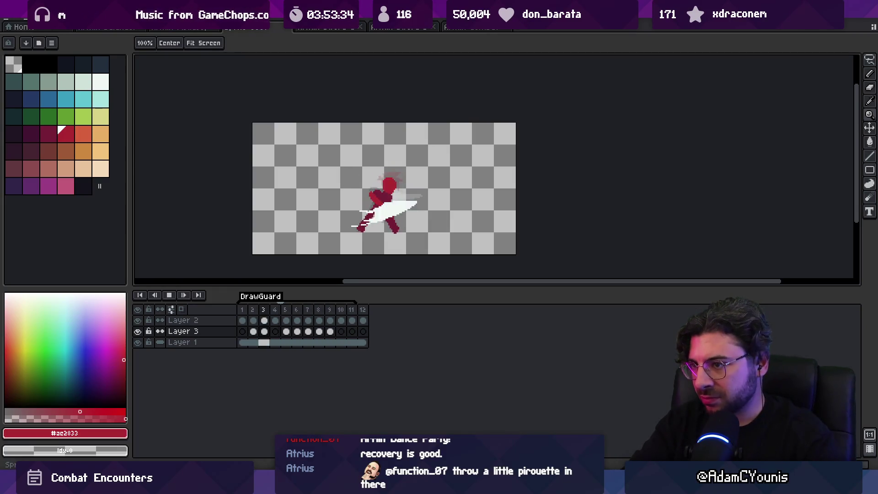
pyautogui.press('Return')
pyautogui.press('Right')
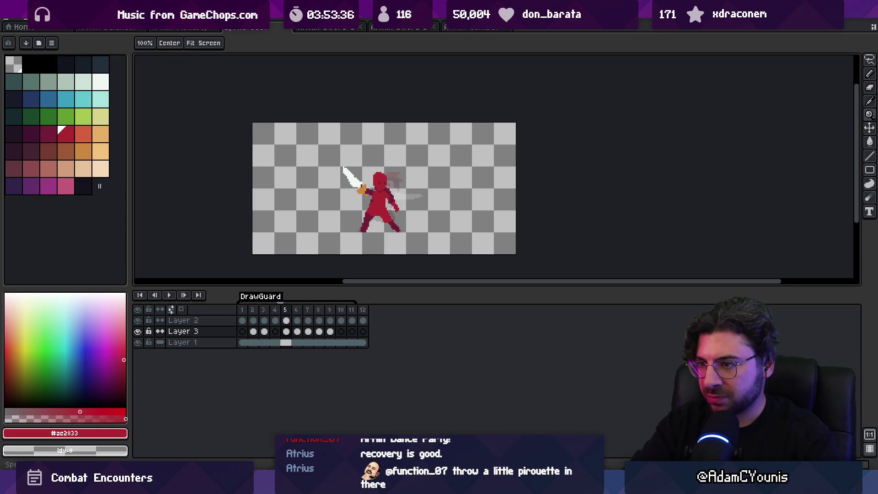
pyautogui.press('x')
pyautogui.press('b')
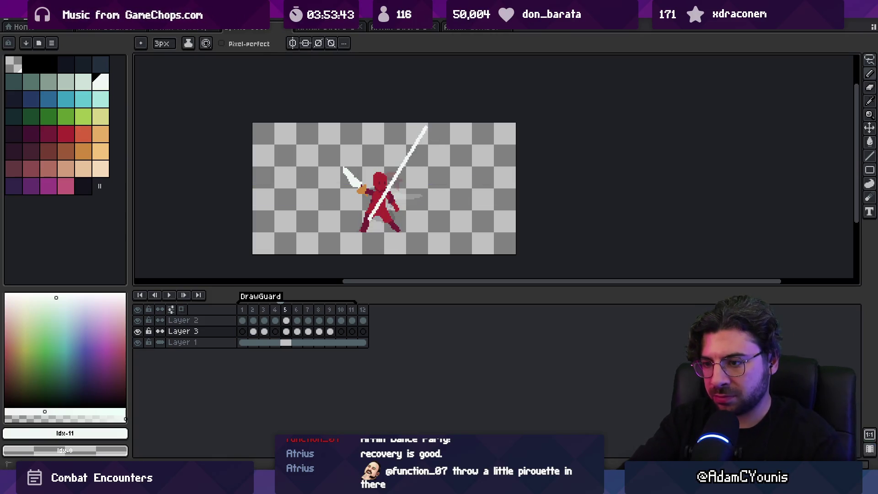
# Step: Add a new Layer 4, turn on onion skin, and play the animation from frame 1
pyautogui.hotkey('shift', 'n')
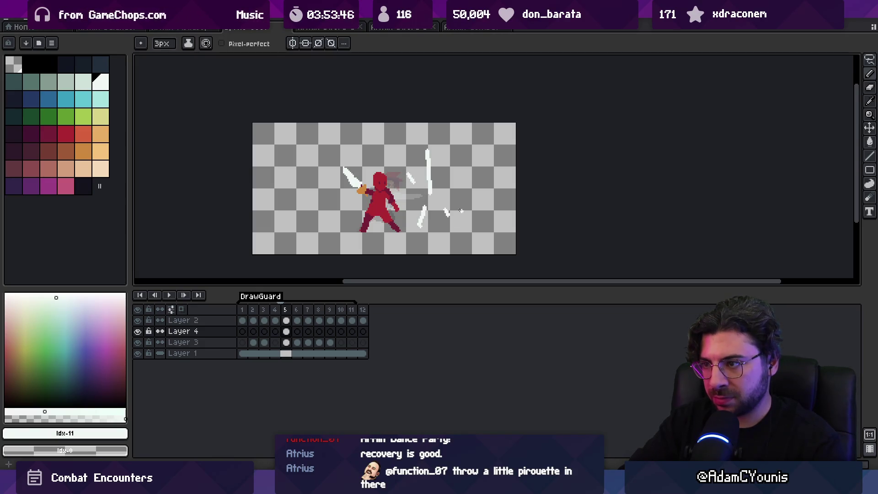
pyautogui.press('Right')
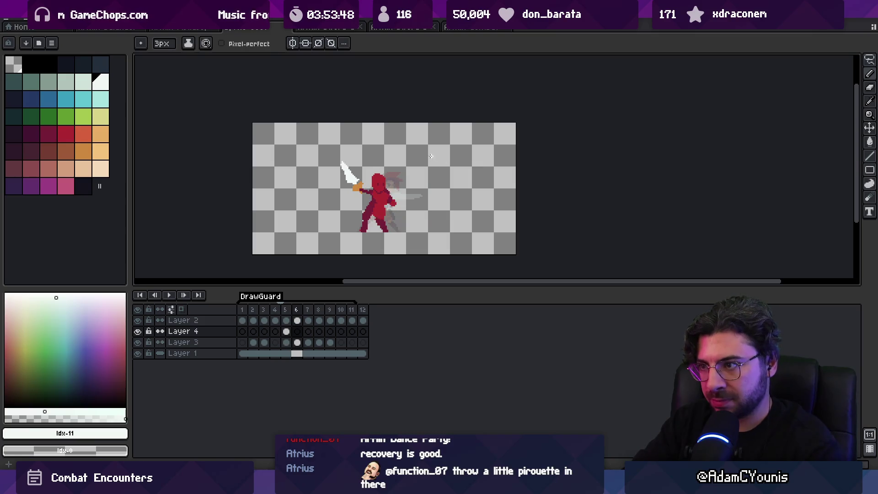
pyautogui.click(181, 309)
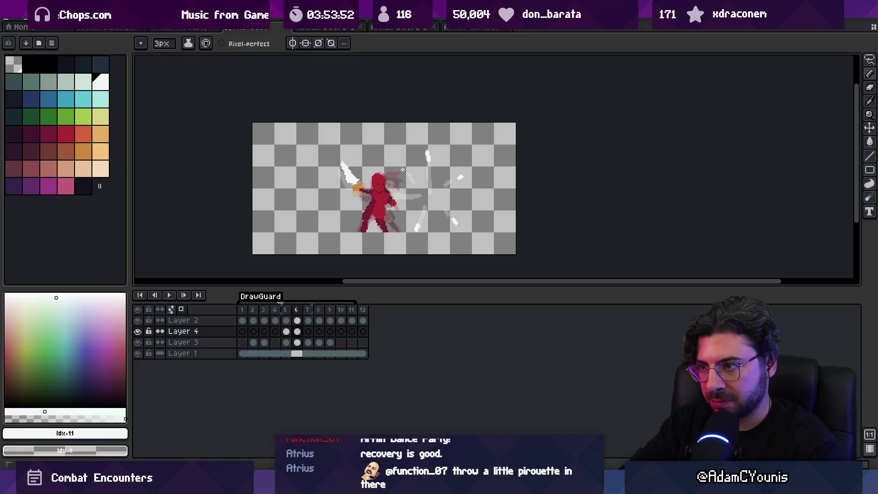
pyautogui.press('Right')
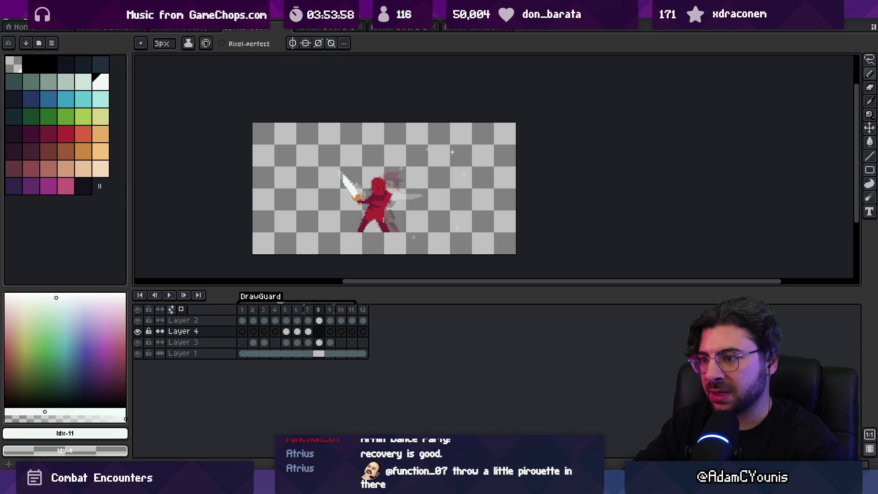
pyautogui.click(242, 310)
pyautogui.press('Return')
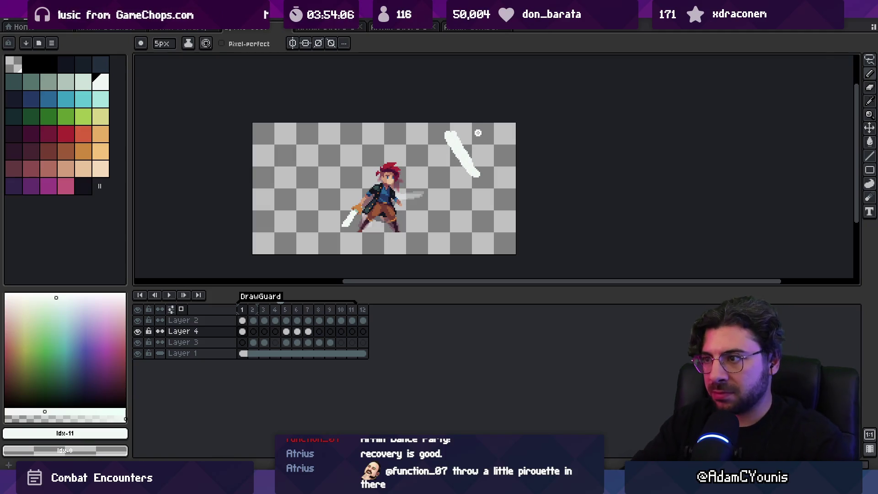
# Step: Redraw a steeper white slash at top right on frame 1, step through frames 2–8, and replay the loop
pyautogui.hotkey('ctrl', 'z')
pyautogui.moveTo(487, 130); pyautogui.dragTo(477, 162)
pyautogui.press('Right')
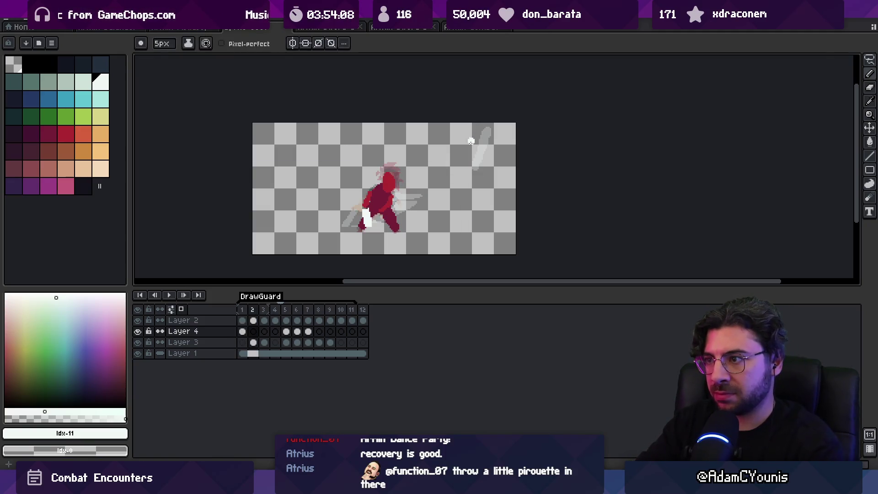
pyautogui.press('Right')
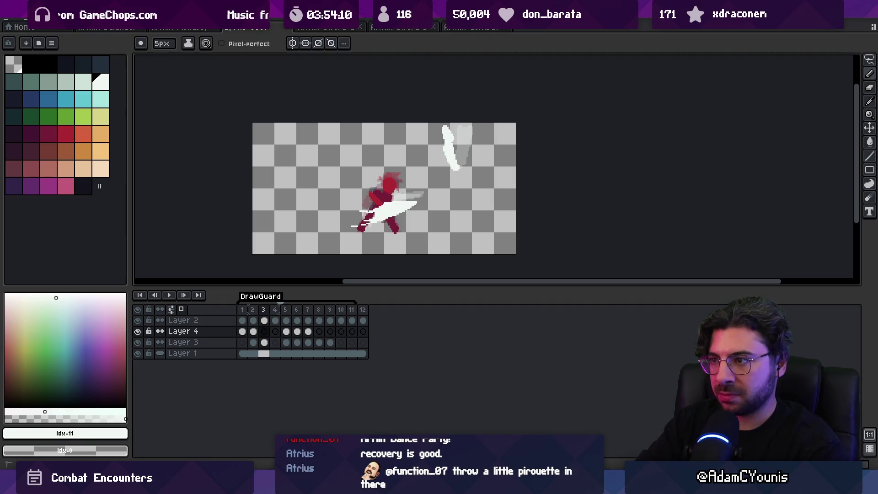
pyautogui.press('Right')
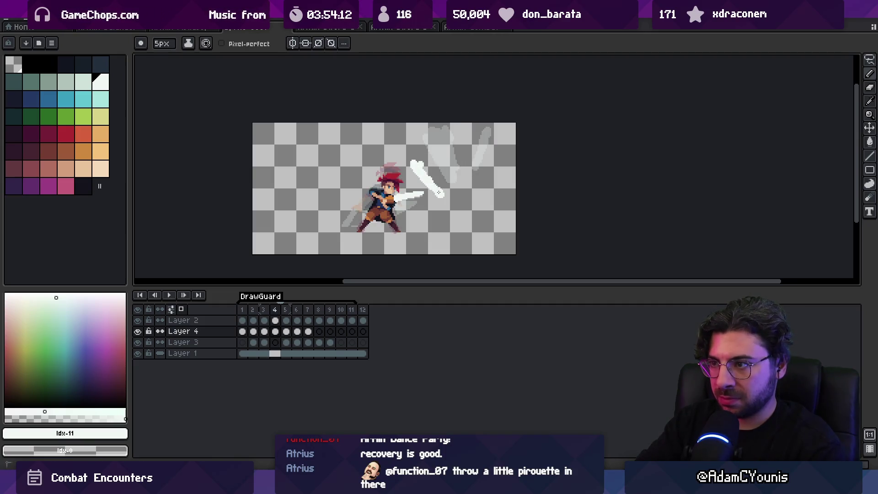
pyautogui.press('Right')
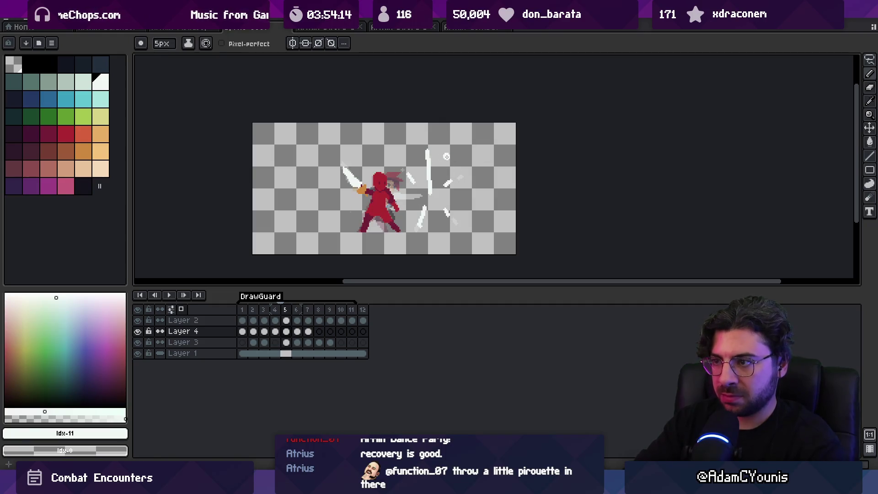
pyautogui.press('Right')
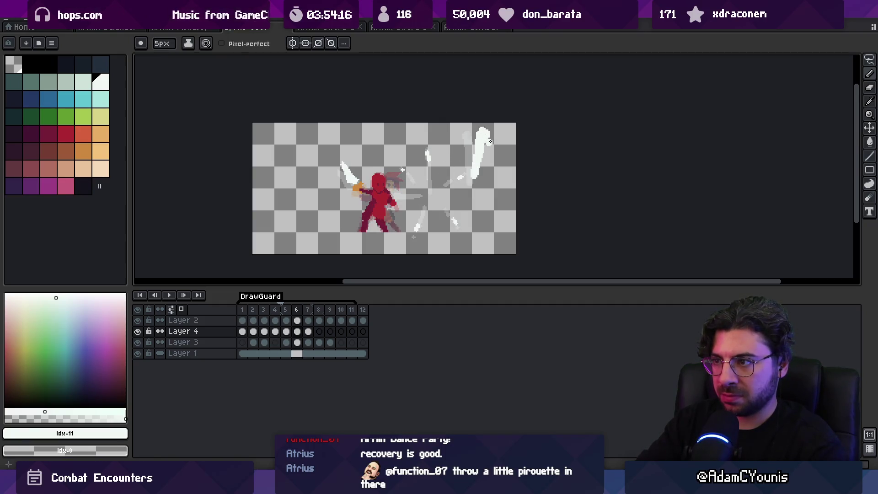
pyautogui.press('Right')
pyautogui.press('Right')
pyautogui.press('Return')
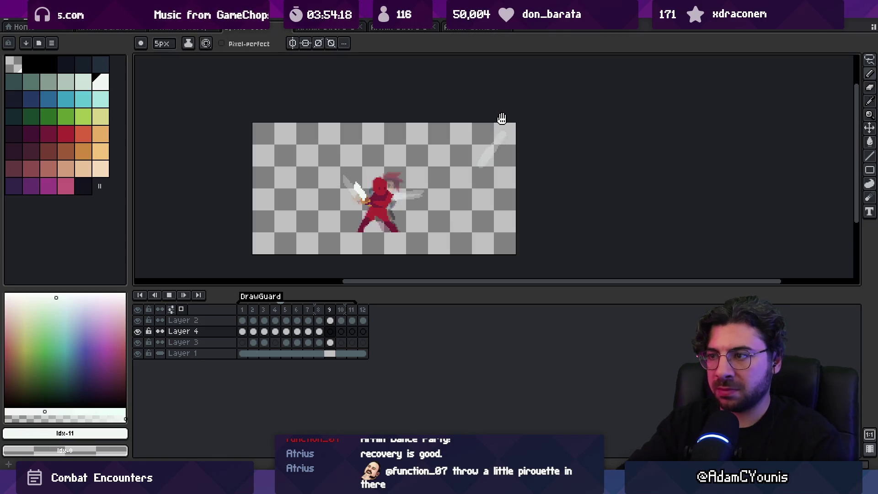
pyautogui.press('Return')
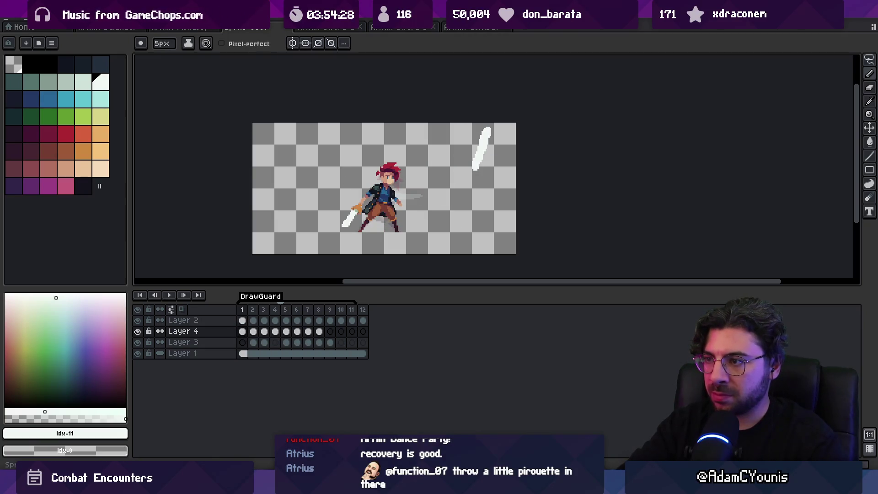
pyautogui.press('v')
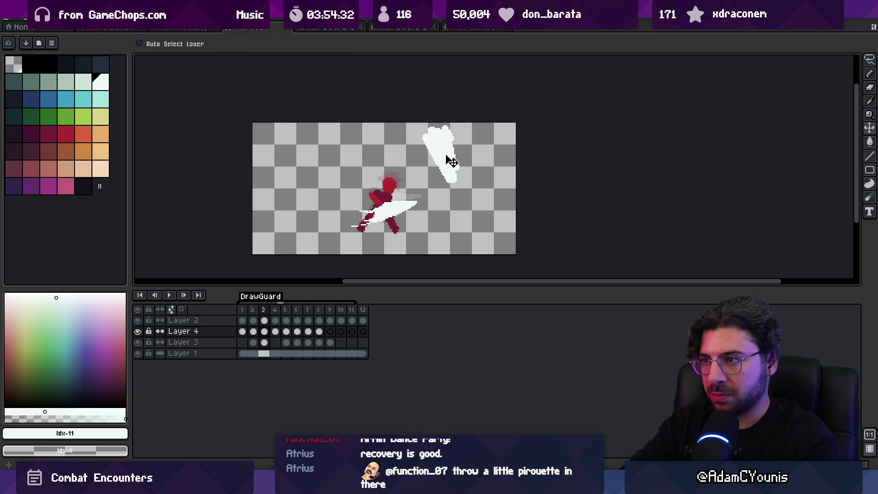
# Step: Paste the white smear into frame 4 and fill the notch on its right edge
pyautogui.press('b')
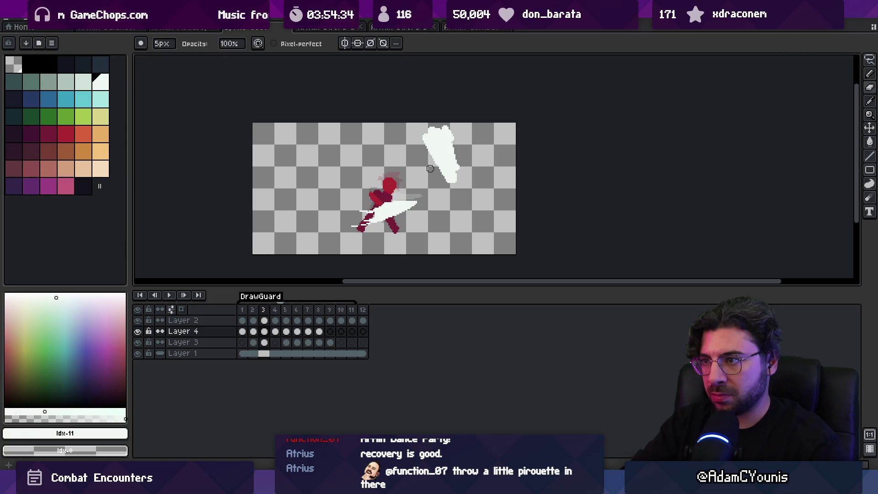
pyautogui.press('q')
pyautogui.hotkey('ctrl', 'x')
pyautogui.press('.')
pyautogui.hotkey('ctrl', 'v')
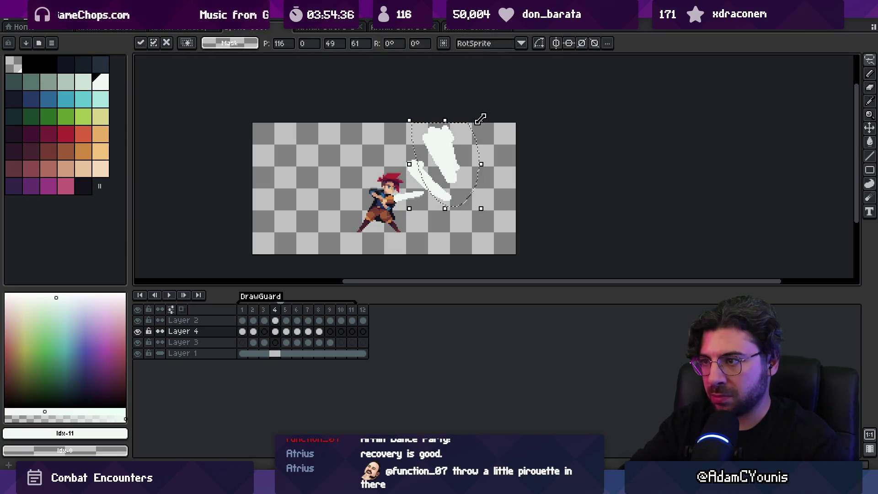
pyautogui.press('b')
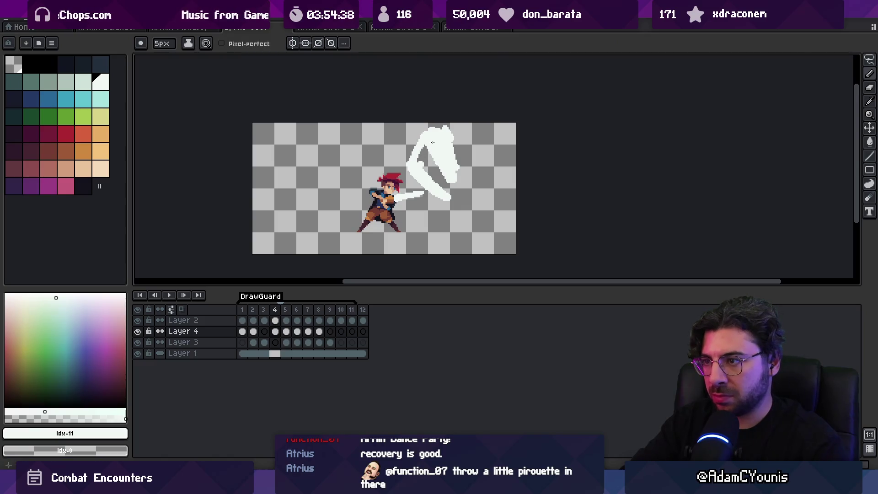
pyautogui.moveTo(444, 182); pyautogui.dragTo(451, 185)
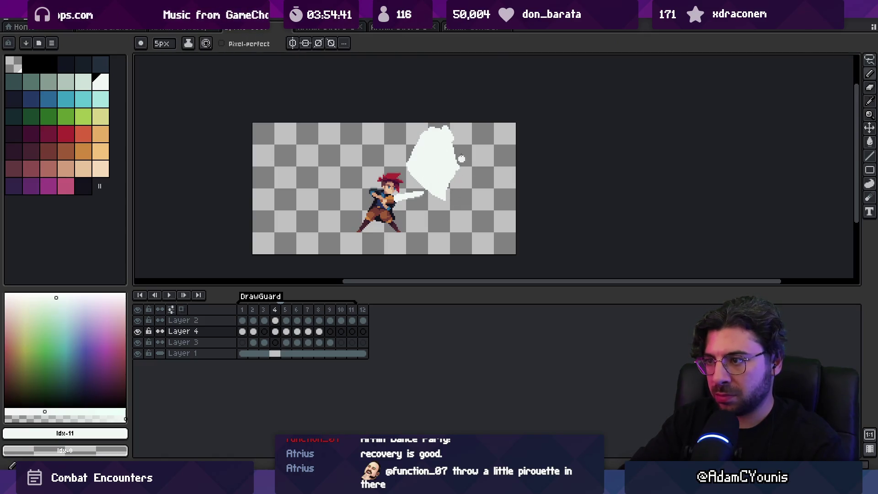
# Step: Replay the animation, then delete Layer 4's smear cels across frames 1–8
pyautogui.press(',')
pyautogui.press(',')
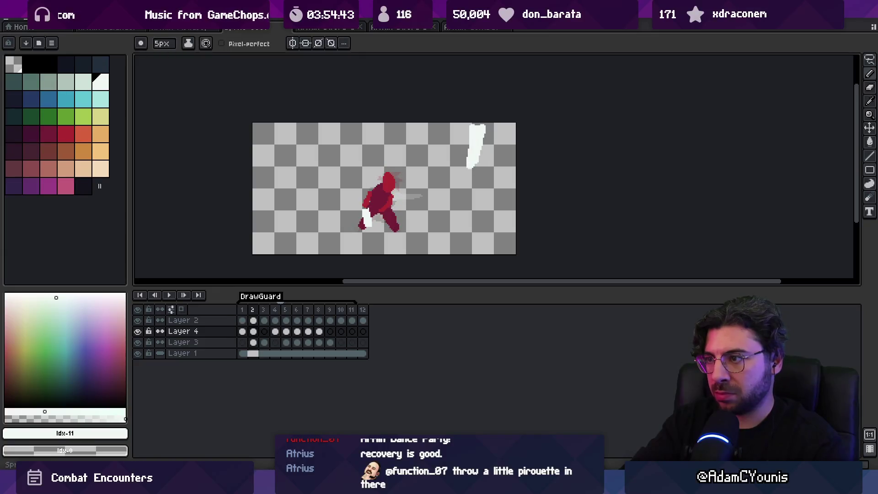
pyautogui.press('.')
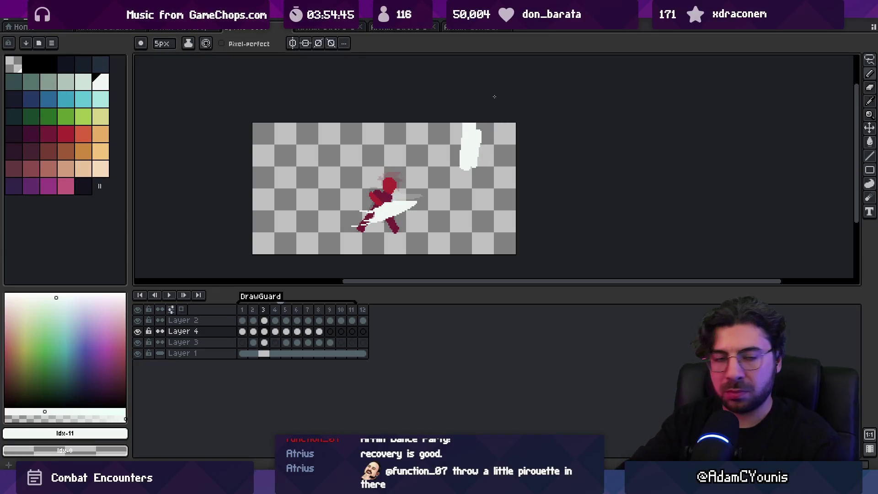
pyautogui.press('Return')
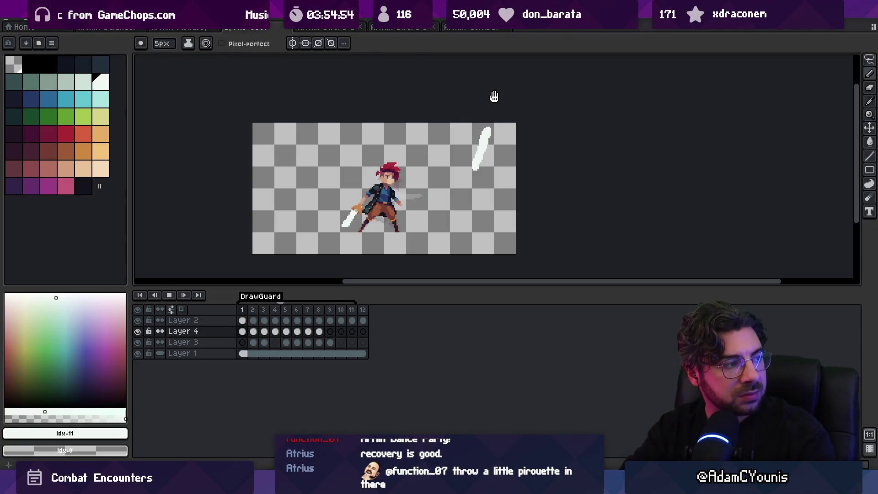
pyautogui.press('Return')
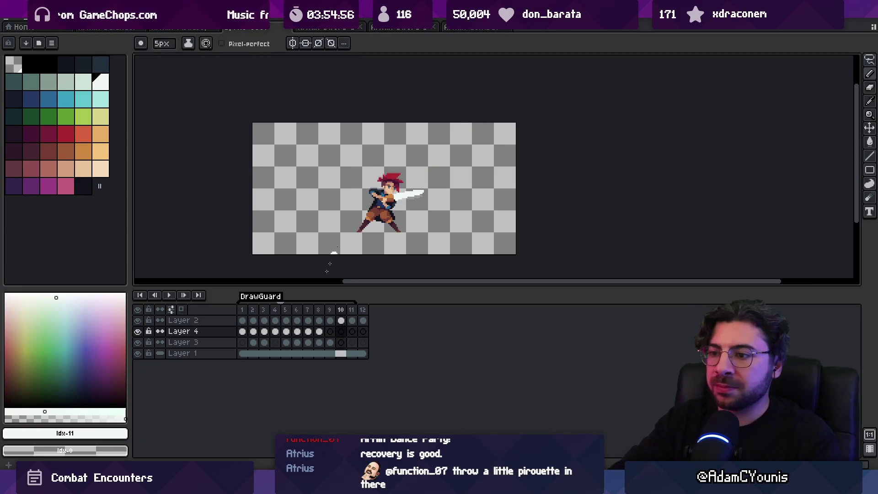
pyautogui.moveTo(242, 331); pyautogui.dragTo(320, 340)
pyautogui.press('Delete')
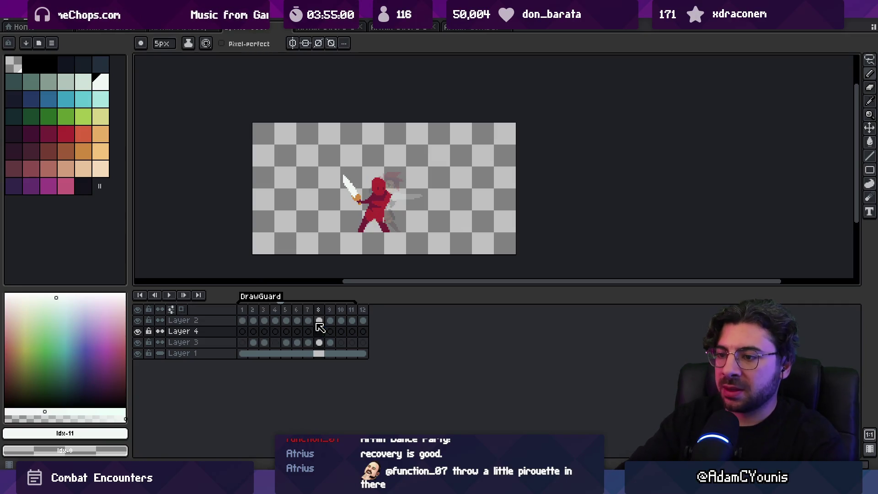
pyautogui.moveTo(251, 310)
pyautogui.mouseDown()
pyautogui.moveTo(256, 321)
pyautogui.moveTo(345, 310)
pyautogui.moveTo(298, 315)
pyautogui.moveTo(342, 319)
pyautogui.mouseUp()
pyautogui.click(290, 319)
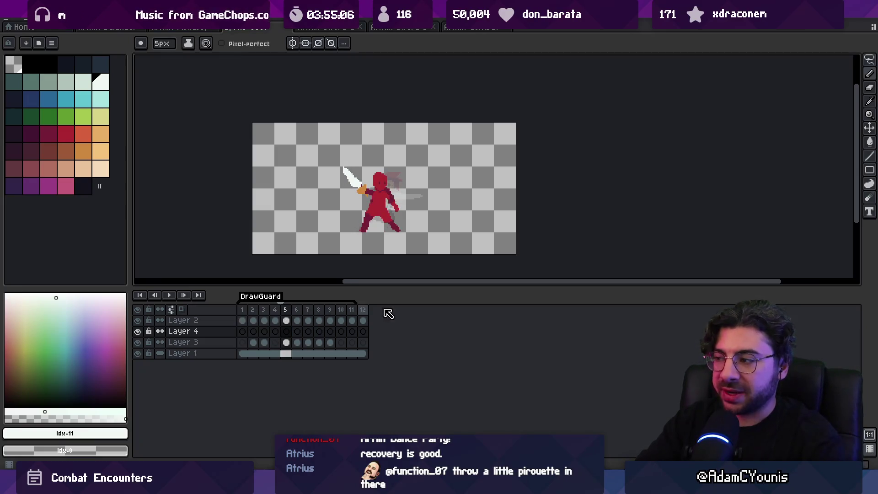
pyautogui.moveTo(851, 301)
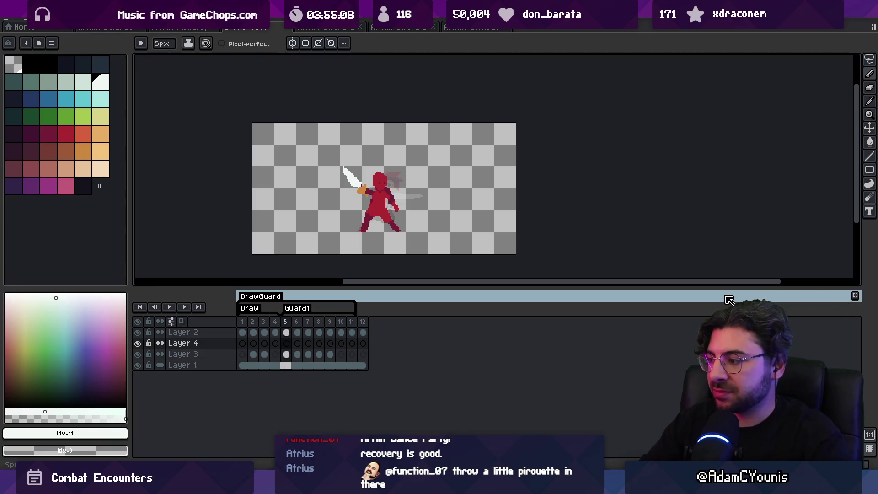
pyautogui.moveTo(243, 321)
pyautogui.mouseDown()
pyautogui.moveTo(266, 332)
pyautogui.moveTo(357, 331)
pyautogui.mouseUp()
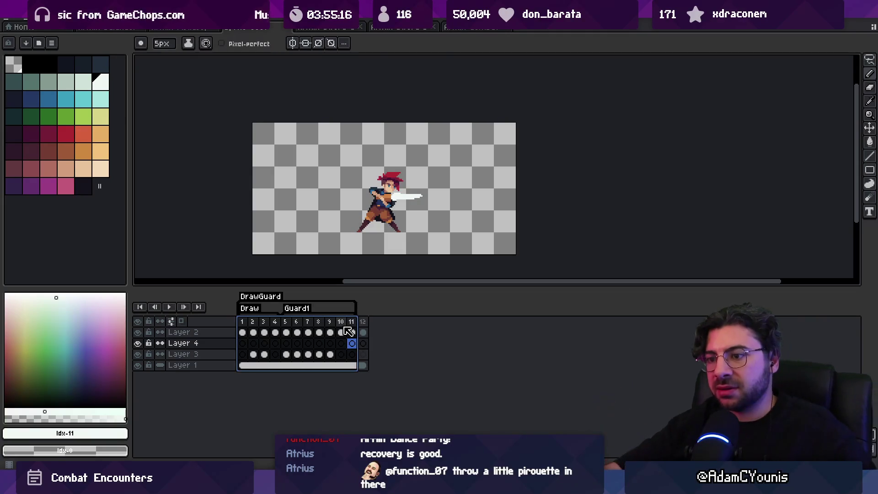
pyautogui.click(286, 322)
pyautogui.moveTo(296, 325); pyautogui.dragTo(347, 331)
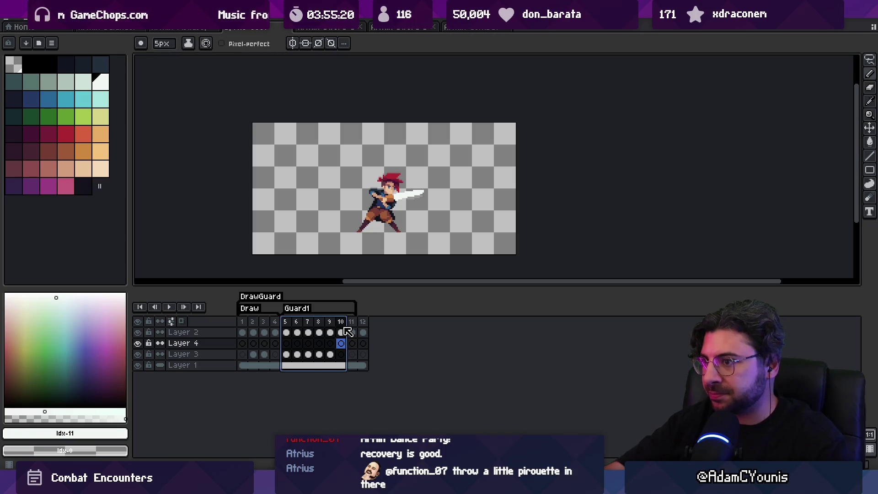
pyautogui.click(352, 324)
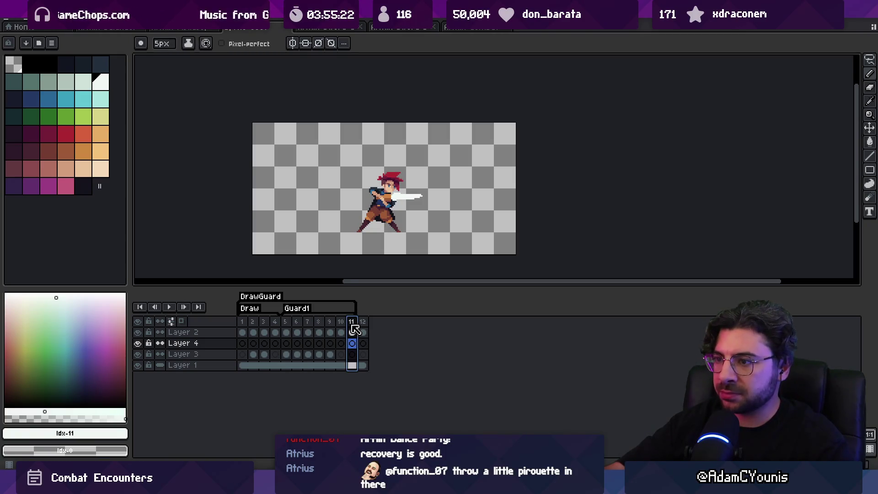
pyautogui.moveTo(355, 329); pyautogui.dragTo(287, 326)
pyautogui.click(288, 326)
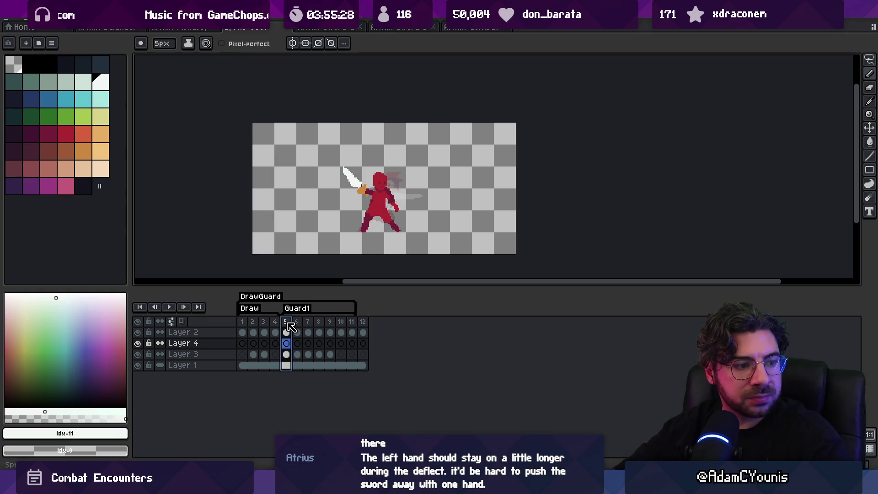
pyautogui.moveTo(242, 325)
pyautogui.mouseDown()
pyautogui.moveTo(340, 325)
pyautogui.moveTo(288, 325)
pyautogui.mouseUp()
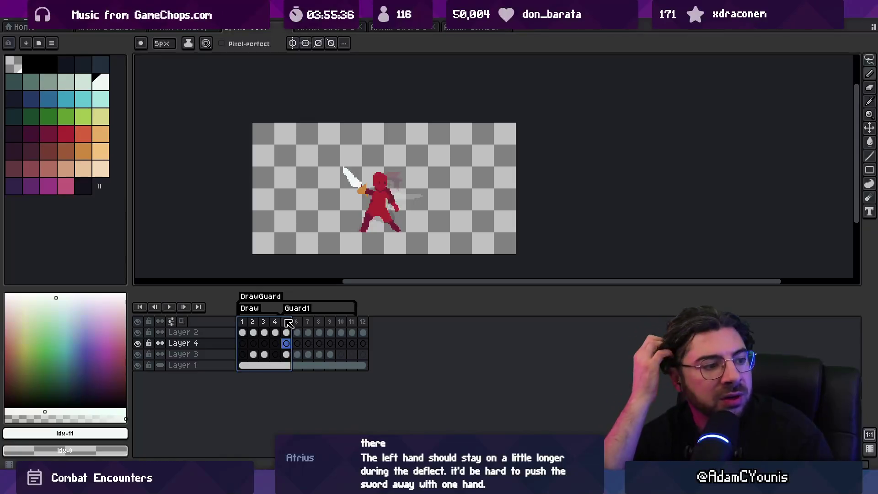
pyautogui.click(286, 323)
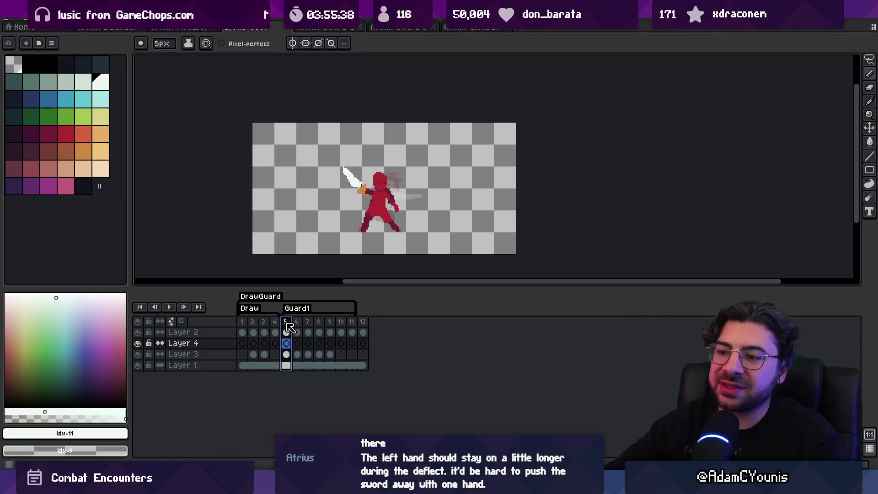
pyautogui.moveTo(287, 323)
pyautogui.mouseDown()
pyautogui.moveTo(261, 322)
pyautogui.moveTo(285, 321)
pyautogui.mouseUp()
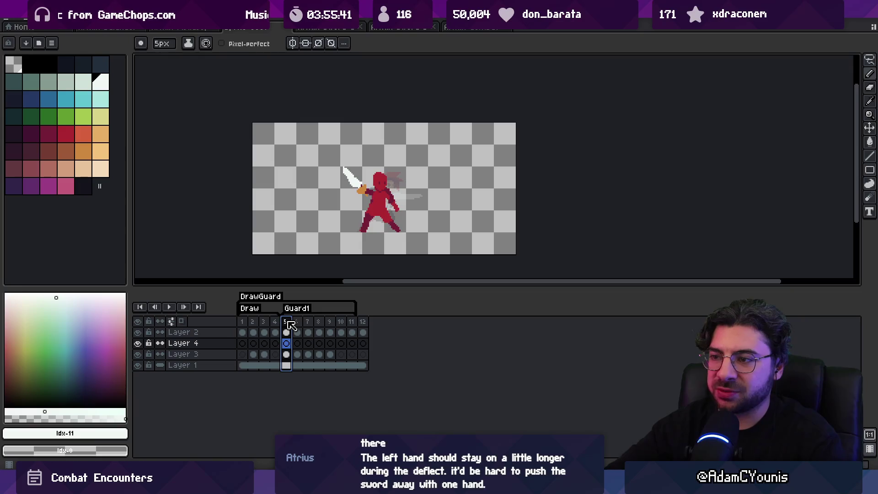
pyautogui.scroll(4, 381, 200)
pyautogui.keyDown('ctrl'); pyautogui.click(337, 165); pyautogui.keyUp('ctrl')
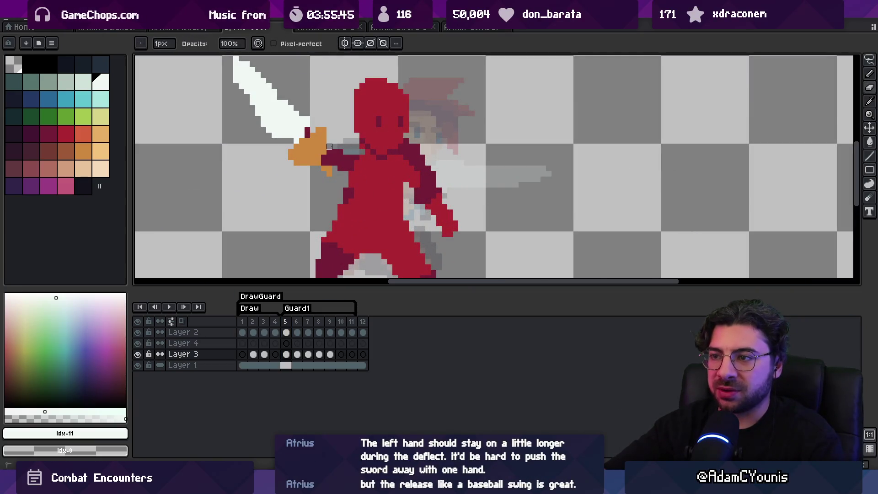
pyautogui.keyDown('alt'); pyautogui.click(335, 163); pyautogui.keyUp('alt')
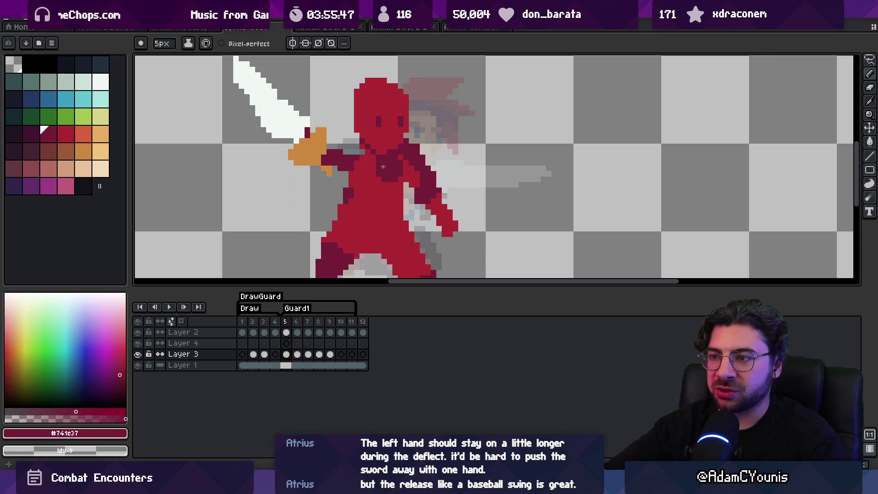
pyautogui.scroll(-5, 364, 152)
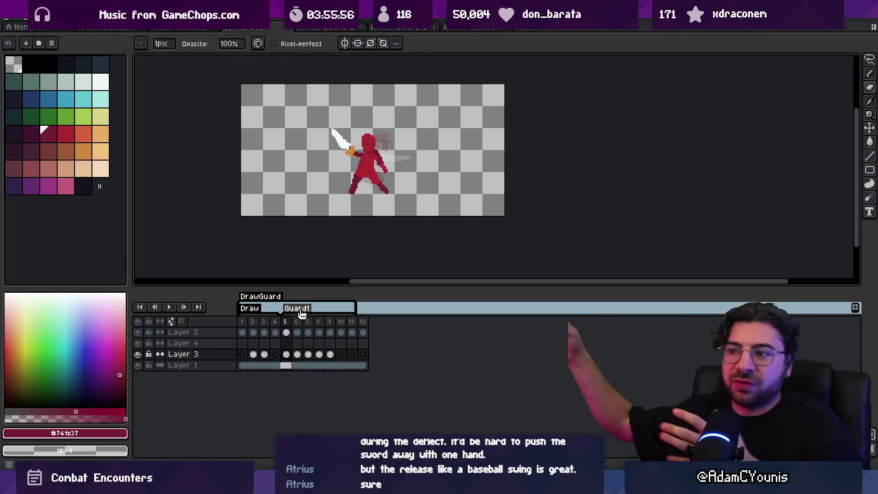
pyautogui.scroll(3, 355, 149)
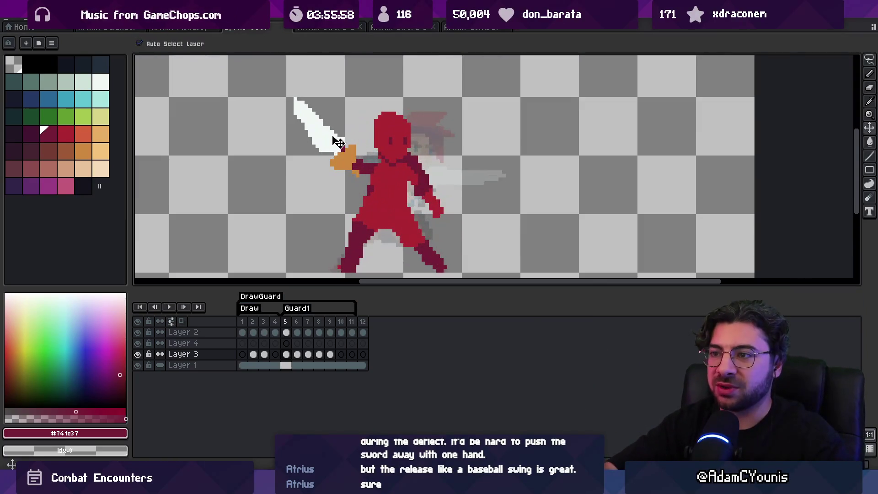
pyautogui.keyDown('alt'); pyautogui.click(323, 126); pyautogui.keyUp('alt')
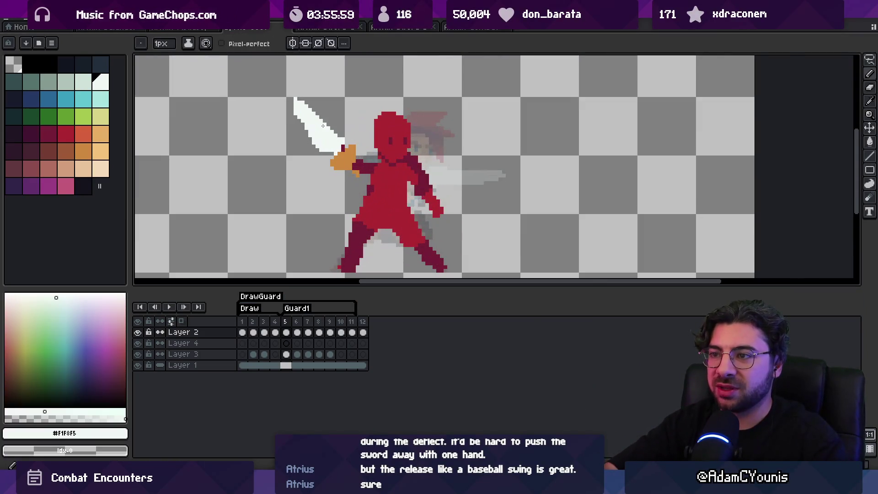
pyautogui.click(280, 323)
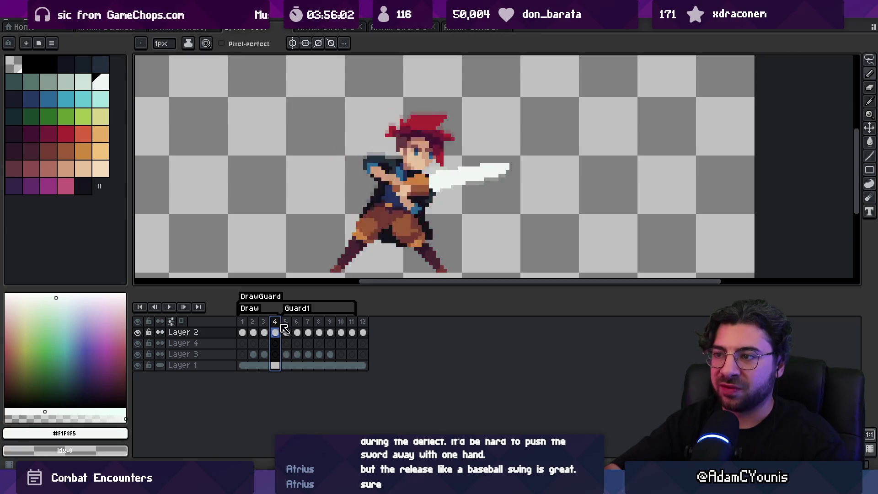
pyautogui.scroll(-2, 386, 220)
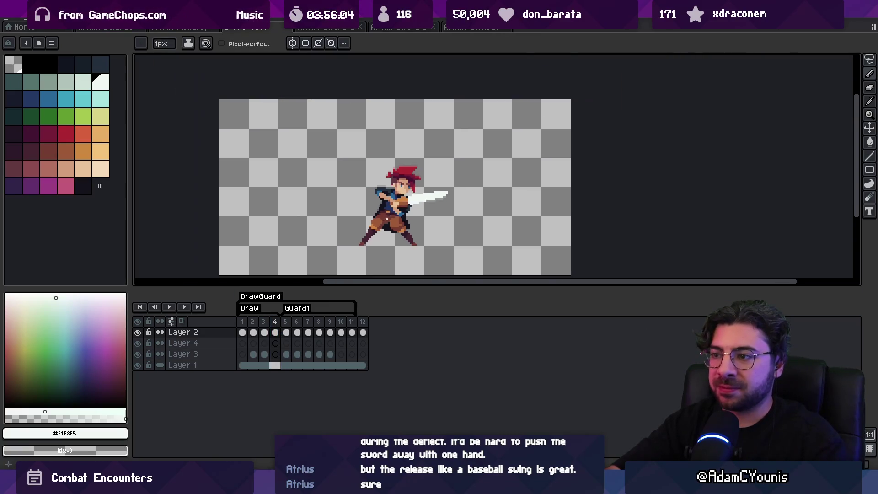
pyautogui.moveTo(242, 322)
pyautogui.mouseDown()
pyautogui.moveTo(358, 322)
pyautogui.moveTo(274, 324)
pyautogui.moveTo(298, 324)
pyautogui.moveTo(275, 326)
pyautogui.moveTo(286, 326)
pyautogui.mouseUp()
pyautogui.scroll(2, 417, 201)
pyautogui.keyDown('ctrl'); pyautogui.click(366, 200); pyautogui.keyUp('ctrl')
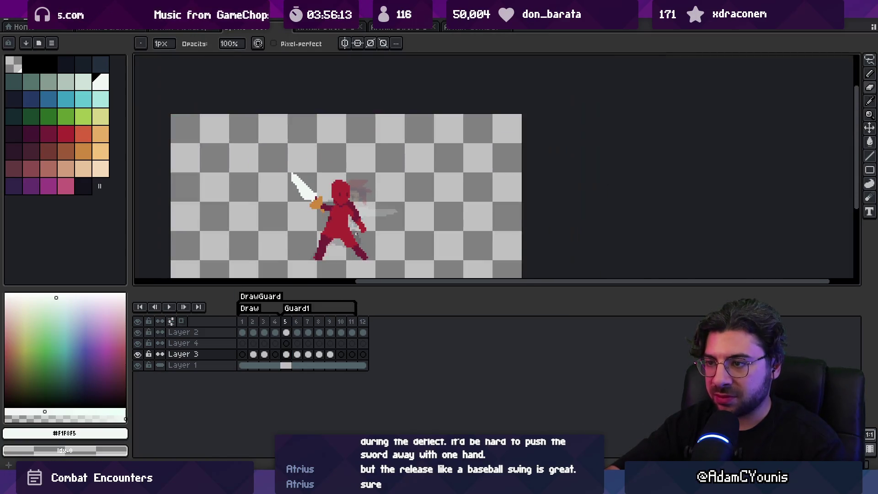
pyautogui.scroll(-2, 366, 200)
pyautogui.moveTo(248, 322)
pyautogui.mouseDown()
pyautogui.moveTo(302, 320)
pyautogui.moveTo(285, 321)
pyautogui.mouseUp()
pyautogui.scroll(1, 339, 209)
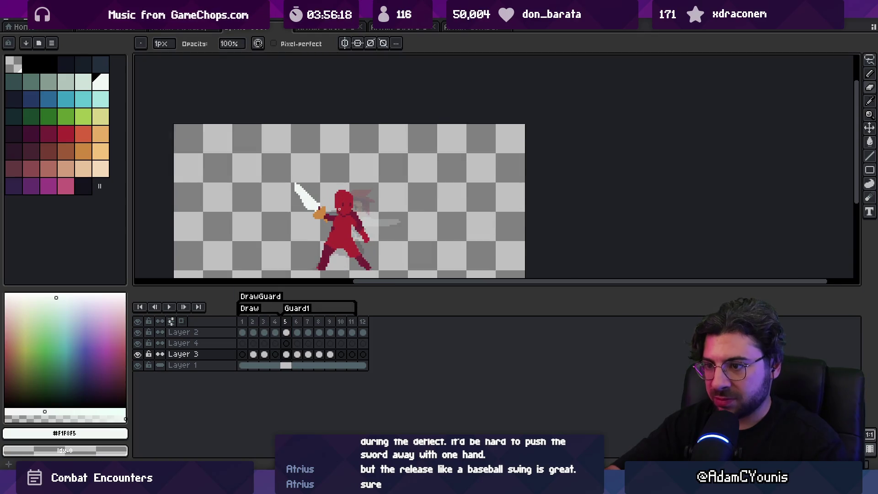
pyautogui.scroll(1, 338, 209)
pyautogui.moveTo(291, 331)
pyautogui.mouseDown()
pyautogui.moveTo(323, 333)
pyautogui.moveTo(301, 332)
pyautogui.mouseUp()
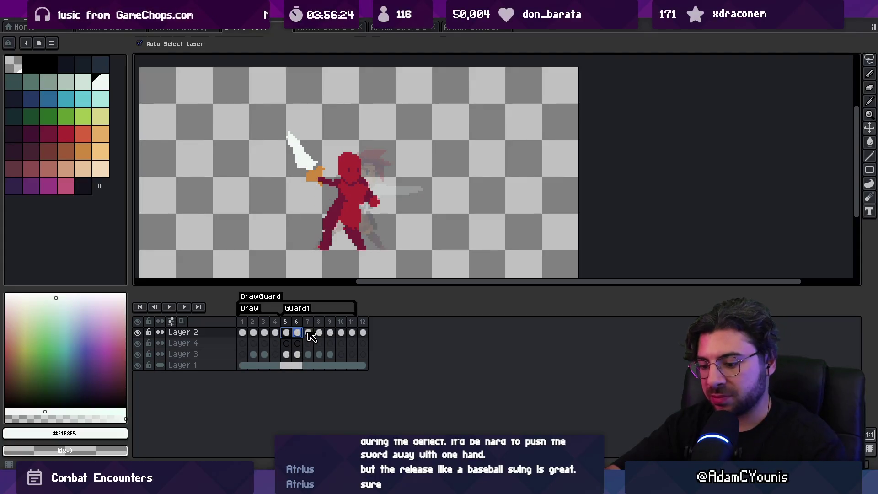
# Step: Lasso the sword and sword arm on frames 5–6 and shift them up and to the left
pyautogui.press('m')
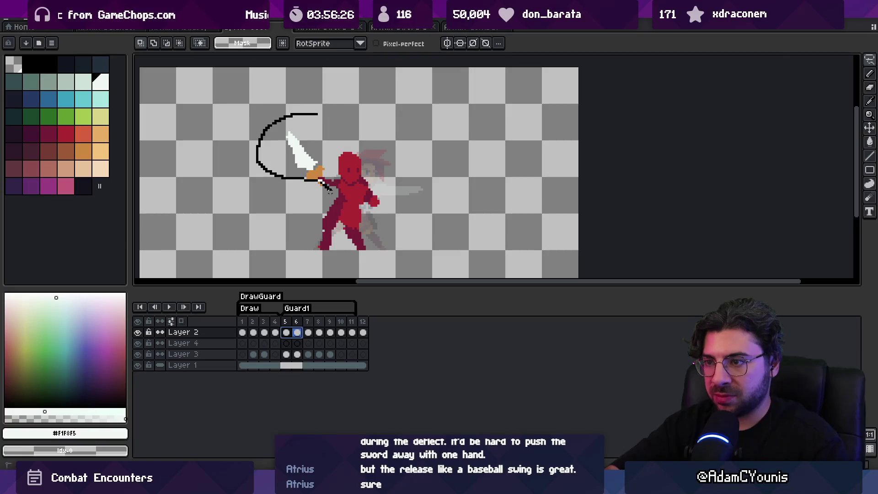
pyautogui.click(330, 191)
pyautogui.moveTo(344, 200)
pyautogui.mouseDown()
pyautogui.moveTo(334, 77)
pyautogui.moveTo(330, 114)
pyautogui.mouseUp()
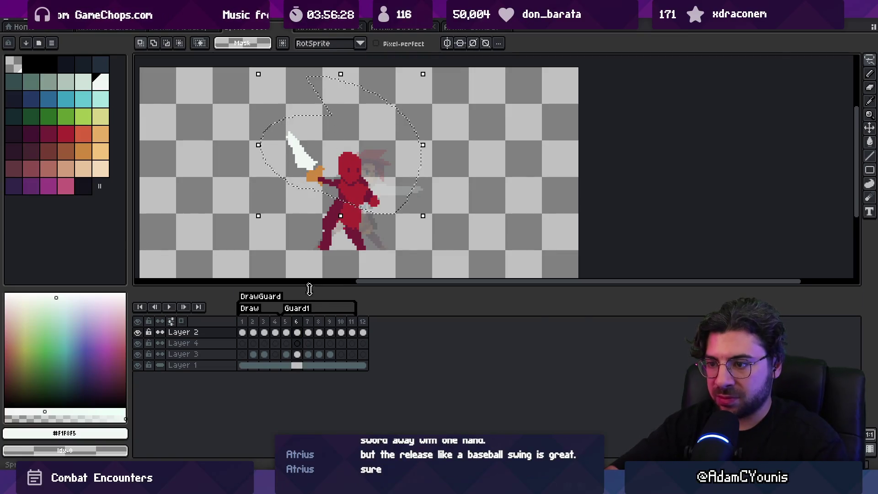
pyautogui.moveTo(297, 332); pyautogui.dragTo(286, 354)
pyautogui.press('m')
pyautogui.moveTo(354, 190); pyautogui.dragTo(348, 183)
pyautogui.press('Return')
pyautogui.click(295, 339)
# Step: Play frames 5 through 11 to check the raised sword
pyautogui.moveTo(285, 365)
pyautogui.mouseDown()
pyautogui.moveTo(297, 330)
pyautogui.moveTo(353, 322)
pyautogui.mouseUp()
pyautogui.press('Return')
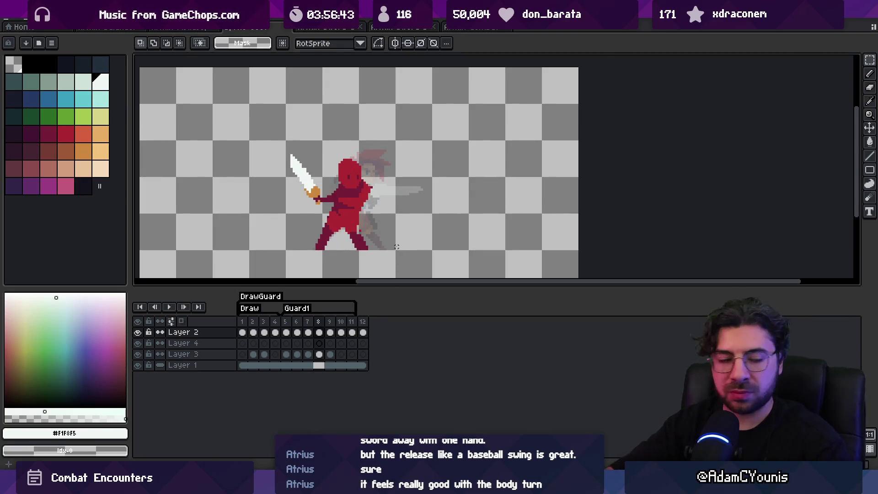
pyautogui.press('space')
pyautogui.scroll(1, 385, 196)
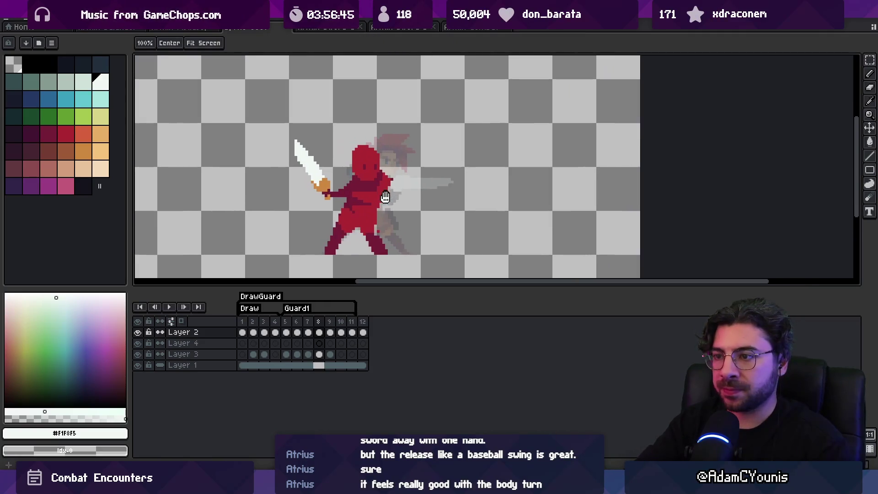
# Step: Repaint frame 5's waist in solid body red, retouch frame 6's shading, and replay
pyautogui.click(289, 327)
pyautogui.keyDown('alt'); pyautogui.click(364, 195); pyautogui.keyUp('alt')
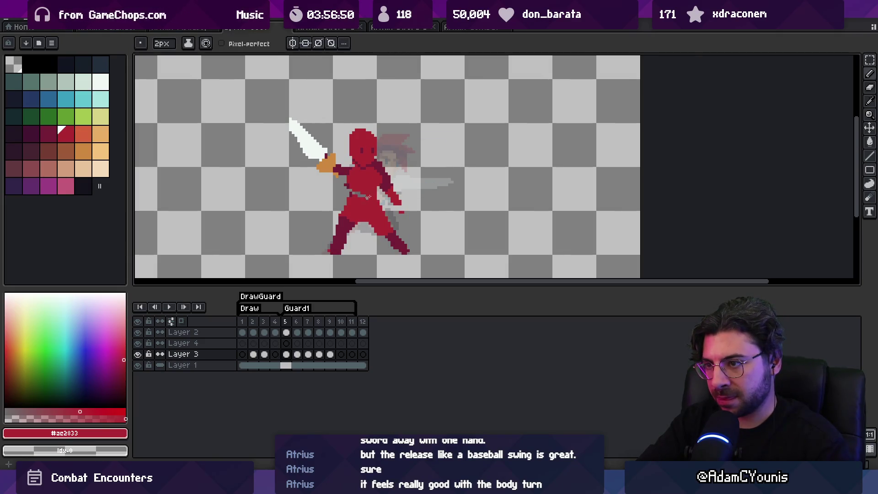
pyautogui.press('e')
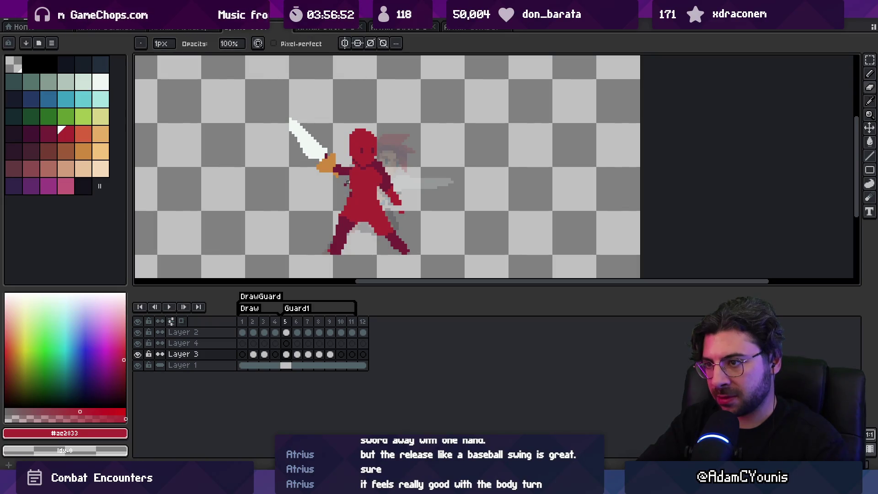
pyautogui.press('b')
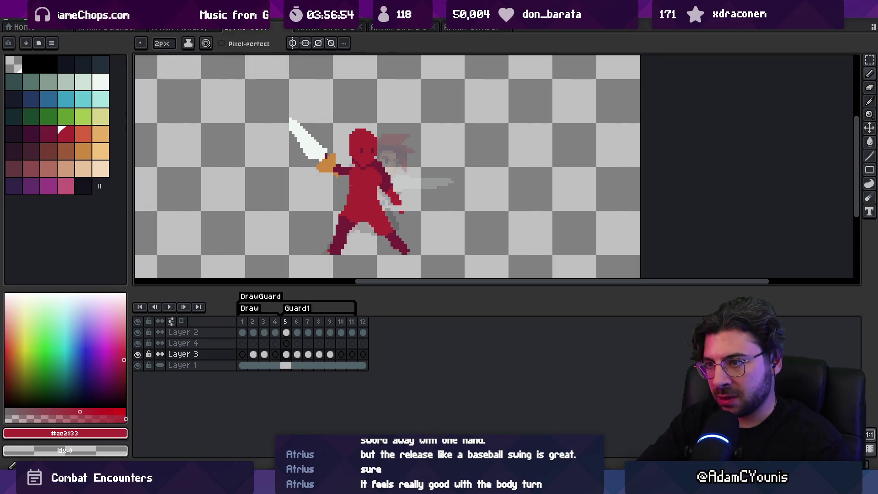
pyautogui.press('.')
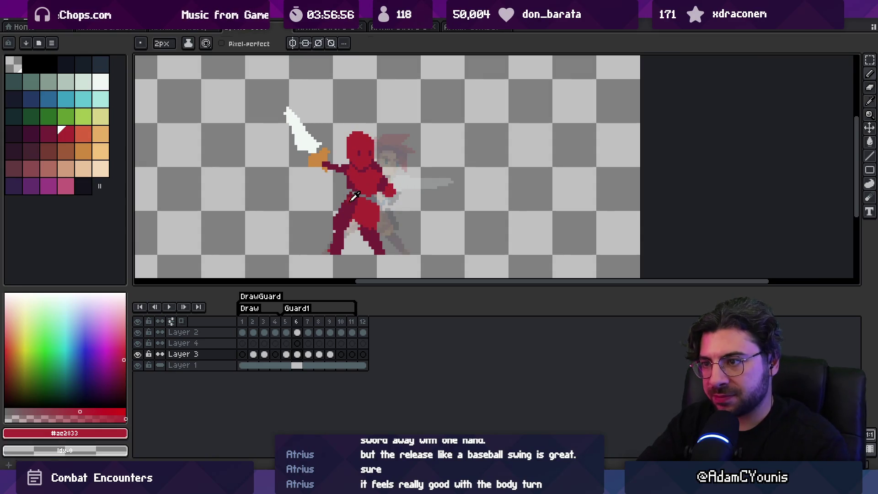
pyautogui.keyDown('alt'); pyautogui.click(350, 198); pyautogui.keyUp('alt')
pyautogui.keyDown('alt'); pyautogui.click(360, 197); pyautogui.keyUp('alt')
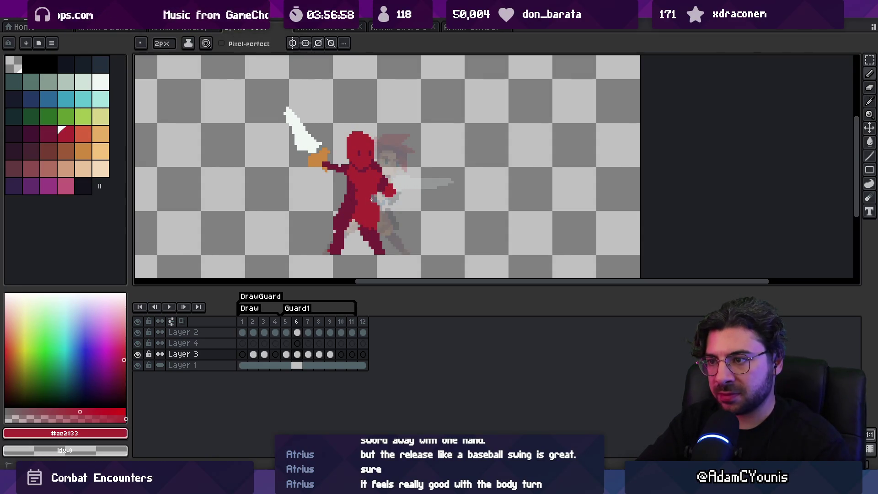
pyautogui.press('z')
pyautogui.rightClick(389, 220)
pyautogui.press('Return')
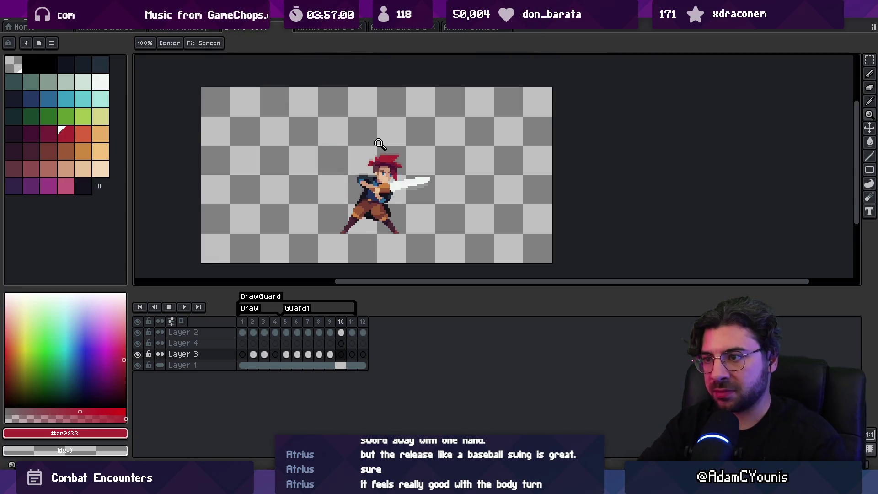
pyautogui.rightClick(443, 117)
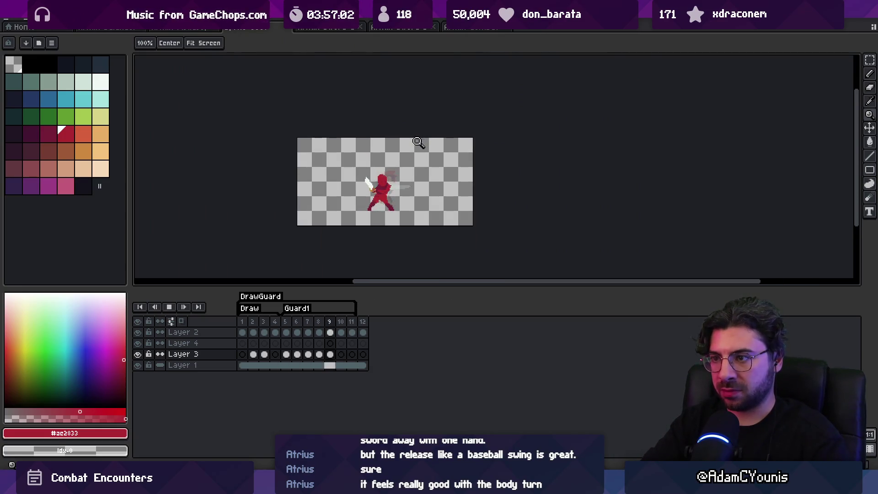
pyautogui.click(416, 156)
pyautogui.press('Return')
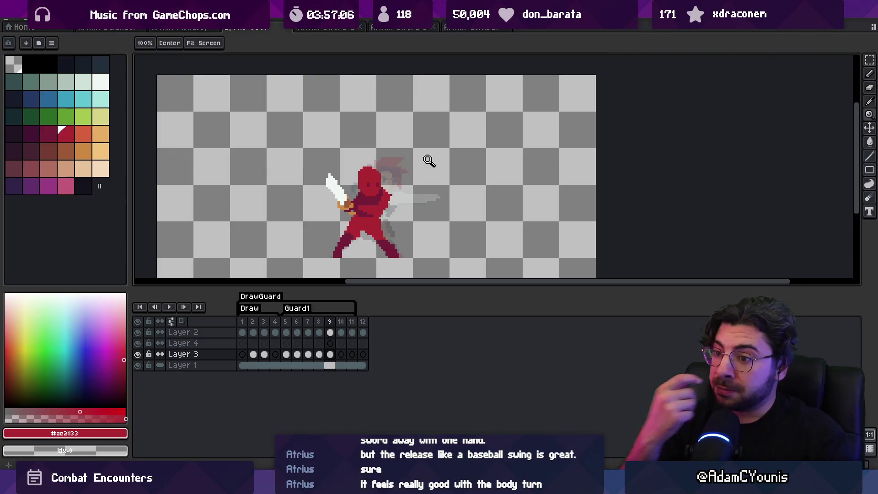
pyautogui.click(285, 322)
pyautogui.hotkey('ctrl', 'c')
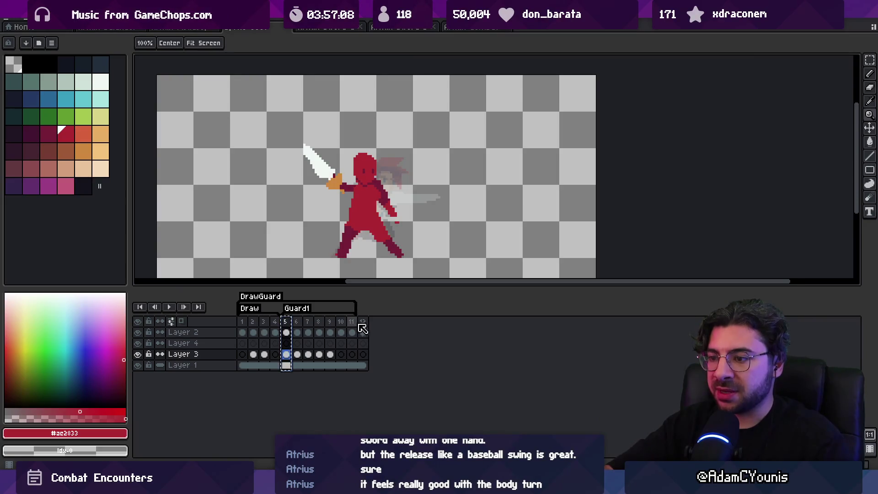
pyautogui.click(363, 321)
pyautogui.hotkey('ctrl', 'v')
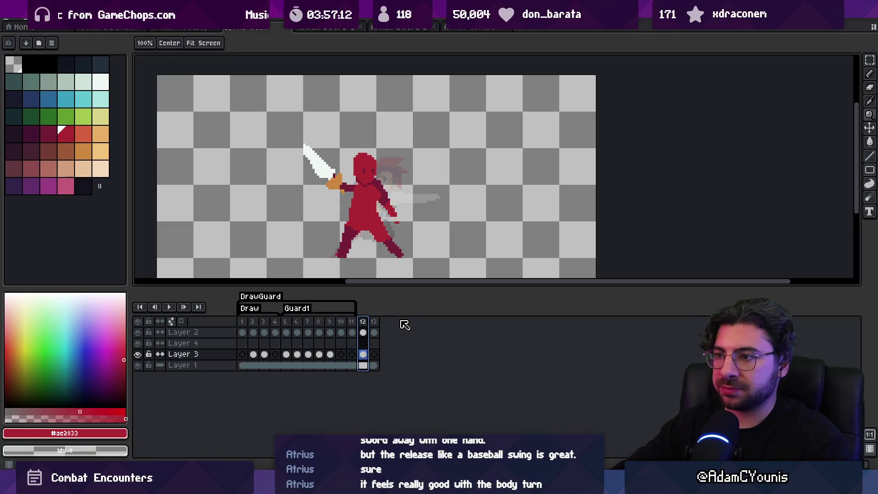
pyautogui.press('v')
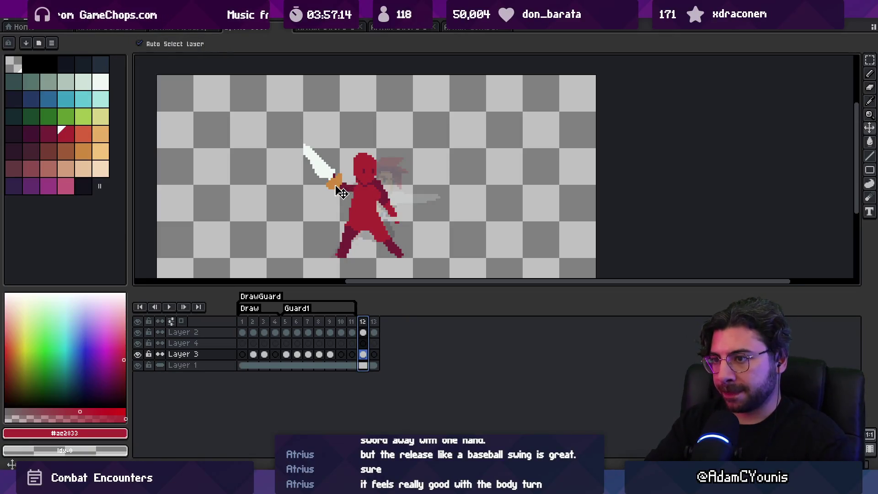
# Step: On frame 12, move the sword to the right of the body and rotate it upright
pyautogui.press('b')
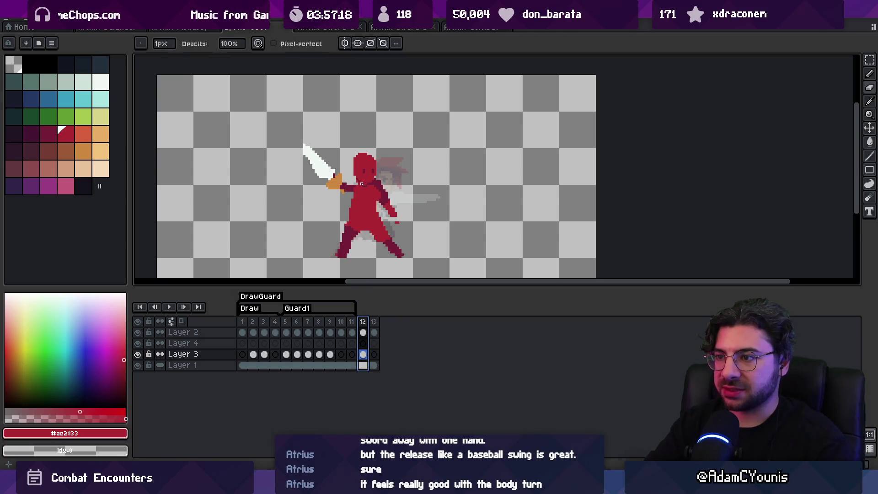
pyautogui.press('v')
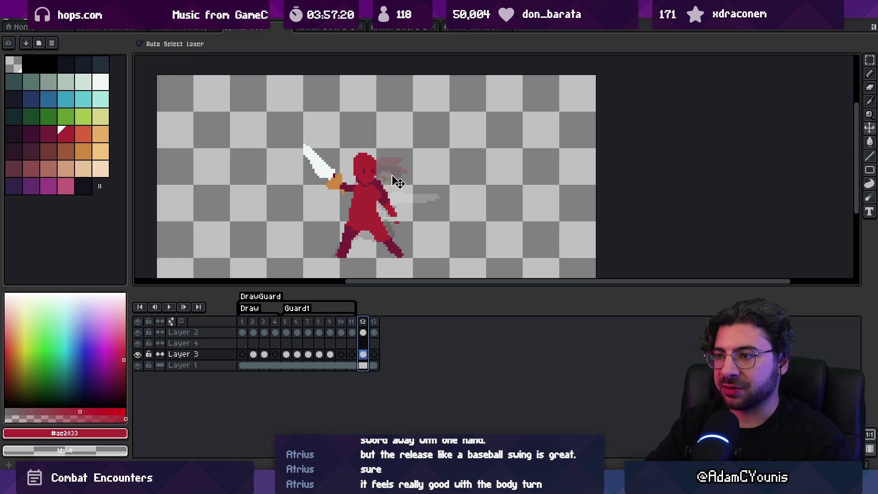
pyautogui.press('b')
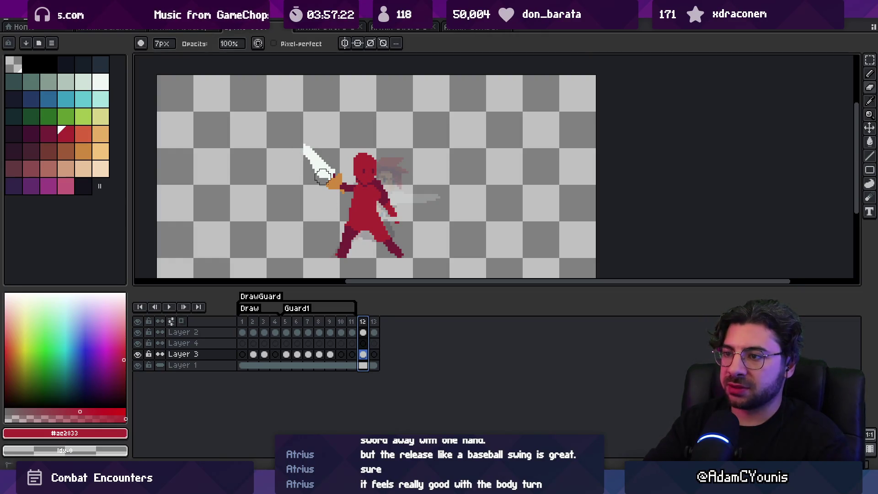
pyautogui.press('v')
pyautogui.moveTo(330, 178)
pyautogui.mouseDown()
pyautogui.moveTo(428, 173)
pyautogui.moveTo(421, 167)
pyautogui.mouseUp()
pyautogui.press('q')
pyautogui.moveTo(402, 120); pyautogui.dragTo(389, 122)
pyautogui.moveTo(453, 110)
pyautogui.mouseDown()
pyautogui.moveTo(464, 178)
pyautogui.moveTo(409, 186)
pyautogui.mouseUp()
pyautogui.press('Return')
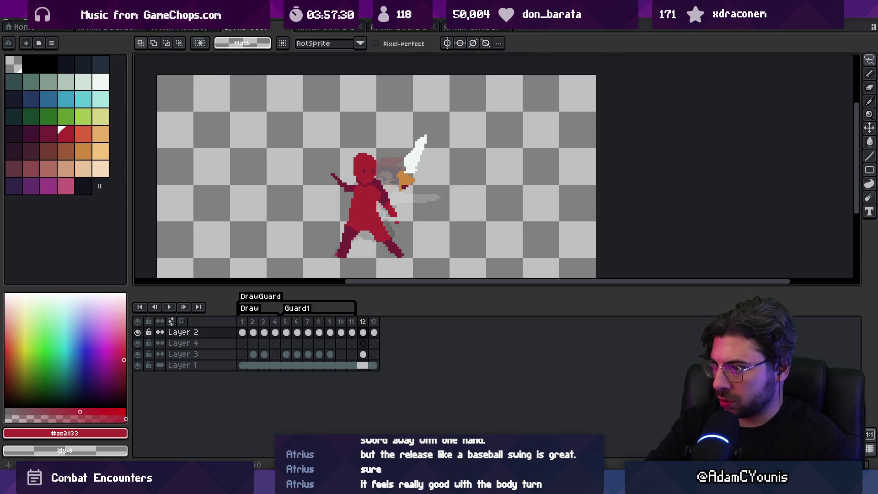
pyautogui.press('b')
# Step: Flip the figure's lower body horizontally and shift it to the right
pyautogui.keyDown('ctrl'); pyautogui.click(330, 176); pyautogui.keyUp('ctrl')
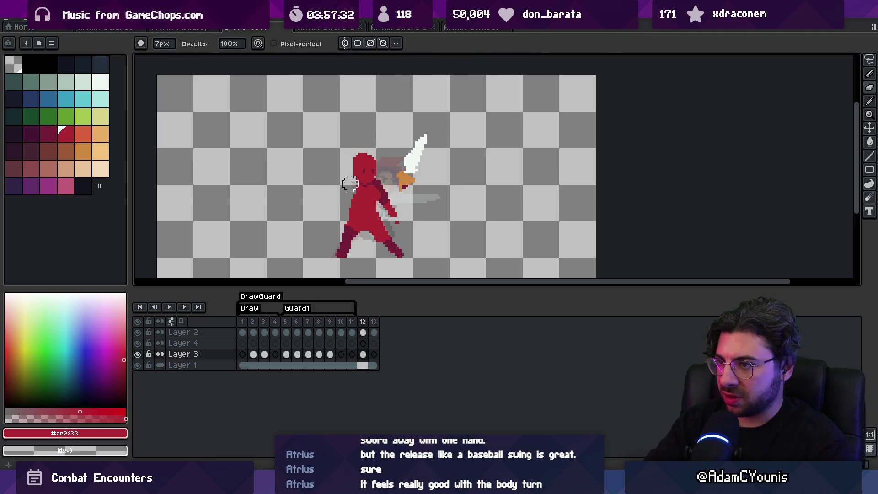
pyautogui.press('q')
pyautogui.moveTo(393, 203); pyautogui.dragTo(309, 237)
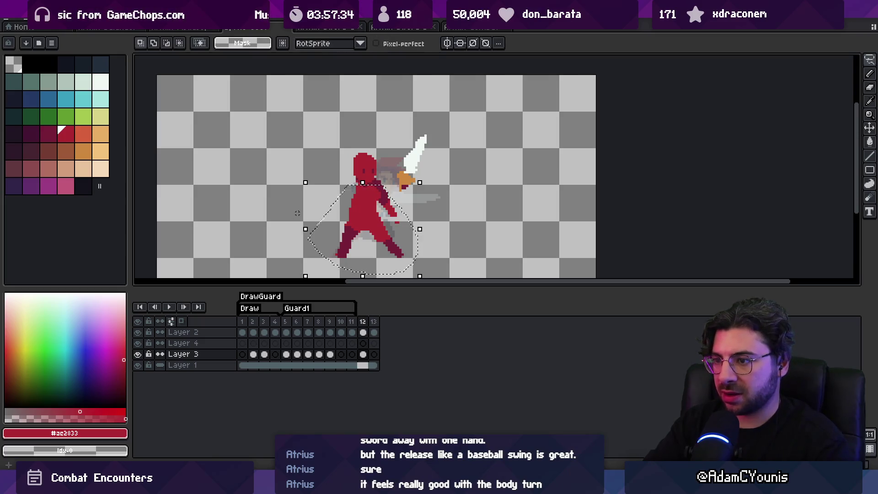
pyautogui.hotkey('alt', 'e')
pyautogui.click(68, 161)
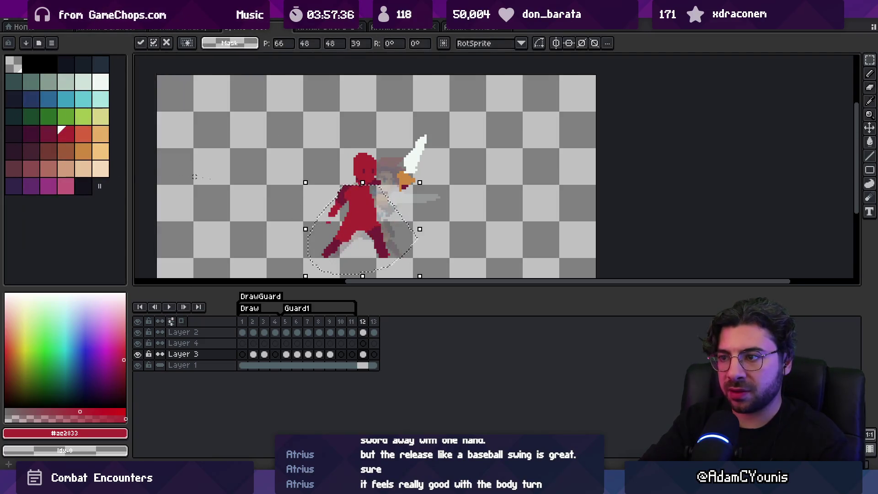
pyautogui.moveTo(362, 223); pyautogui.dragTo(372, 221)
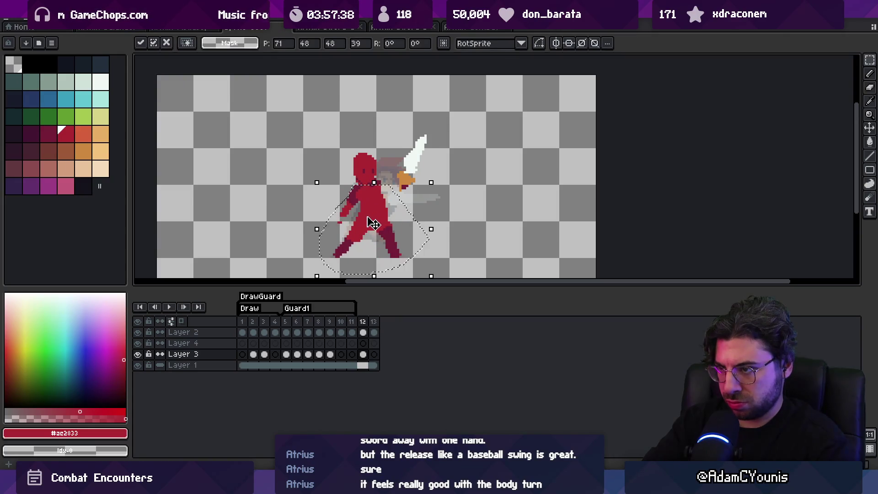
pyautogui.press('b')
pyautogui.keyDown('alt'); pyautogui.click(357, 189); pyautogui.keyUp('alt')
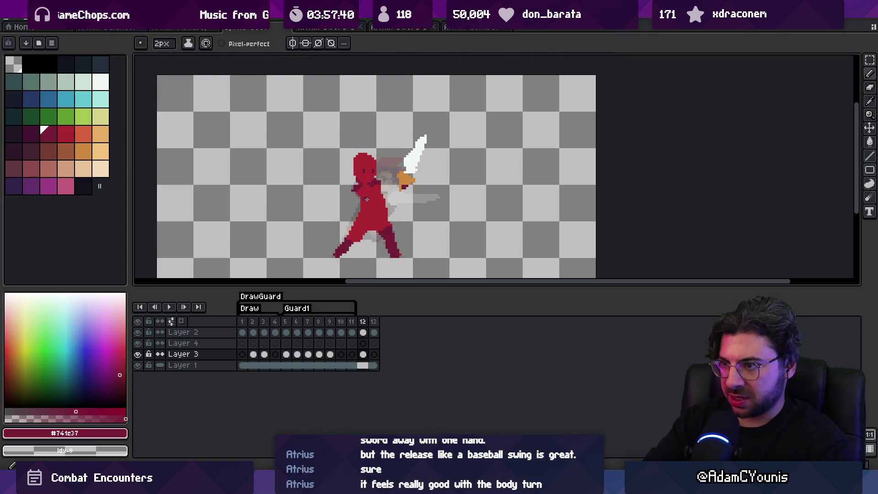
# Step: Rotate the sword about 38 degrees and nudge it left and up beside the head
pyautogui.press('m')
pyautogui.keyDown('ctrl'); pyautogui.click(411, 179); pyautogui.keyUp('ctrl')
pyautogui.moveTo(411, 145); pyautogui.dragTo(452, 187)
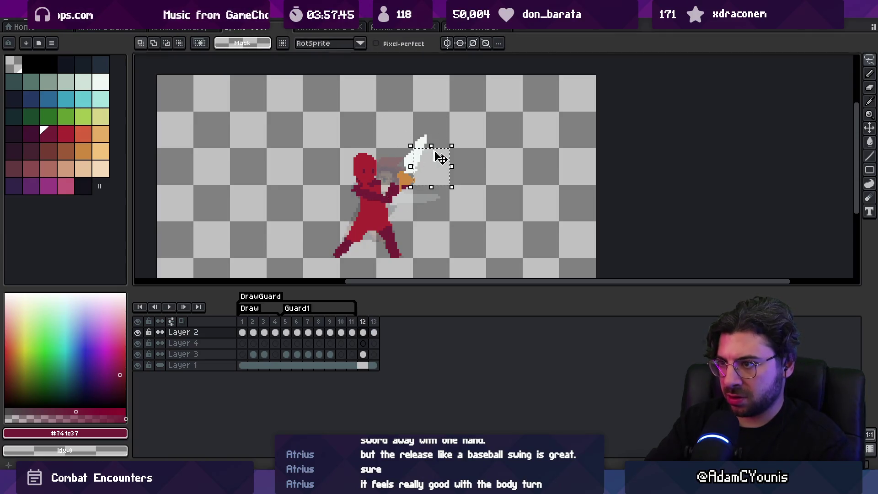
pyautogui.moveTo(455, 142)
pyautogui.mouseDown()
pyautogui.moveTo(456, 114)
pyautogui.moveTo(418, 88)
pyautogui.mouseUp()
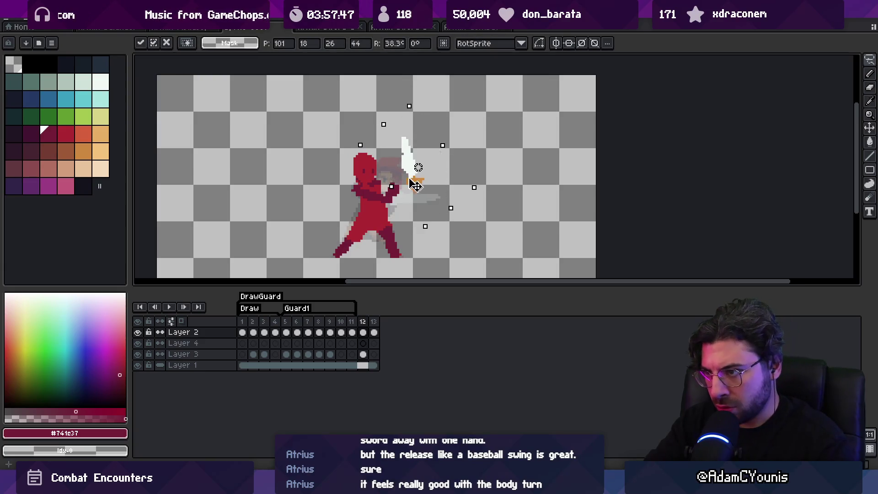
pyautogui.moveTo(414, 185); pyautogui.dragTo(401, 186)
pyautogui.press('b')
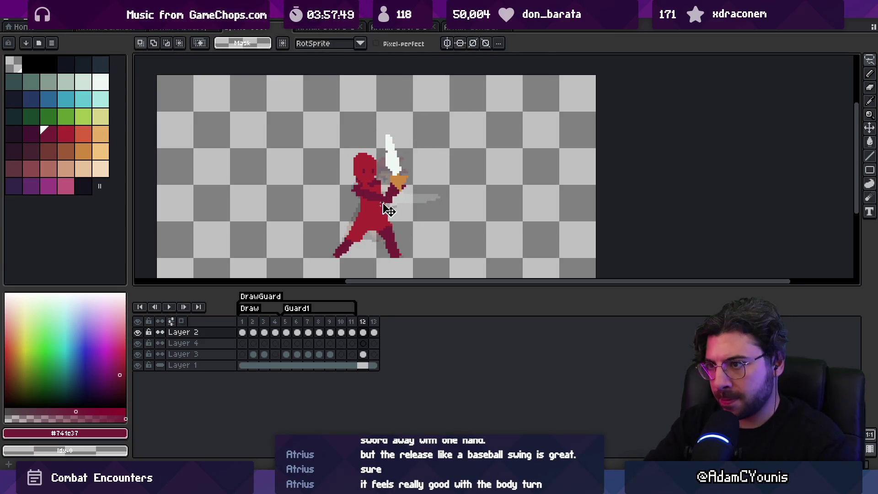
# Step: Retouch the body with bright and dark reds, then select frames 8–12 to compare poses
pyautogui.keyDown('ctrl'); pyautogui.click(372, 192); pyautogui.keyUp('ctrl')
pyautogui.press('e')
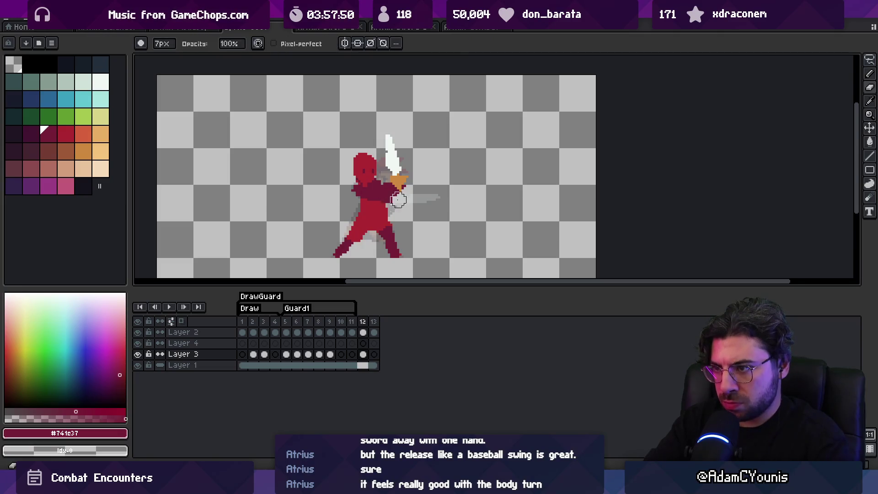
pyautogui.press('b')
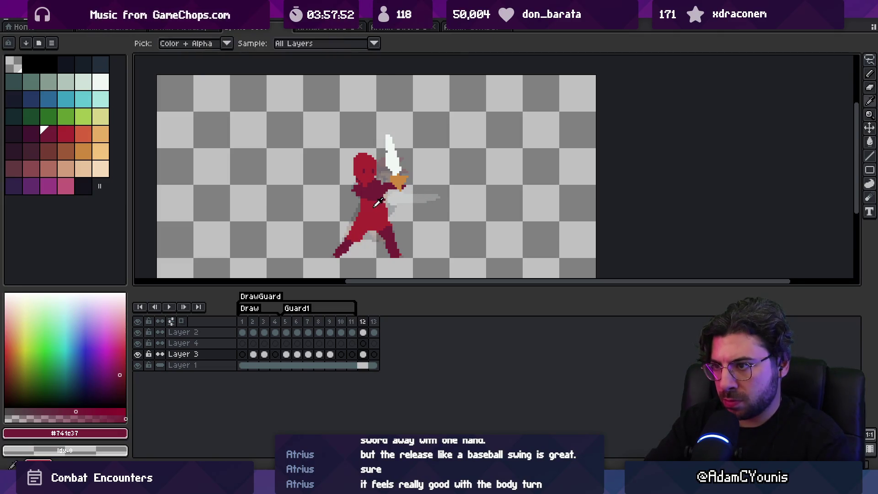
pyautogui.keyDown('alt'); pyautogui.click(378, 199); pyautogui.keyUp('alt')
pyautogui.keyDown('alt'); pyautogui.click(384, 194); pyautogui.keyUp('alt')
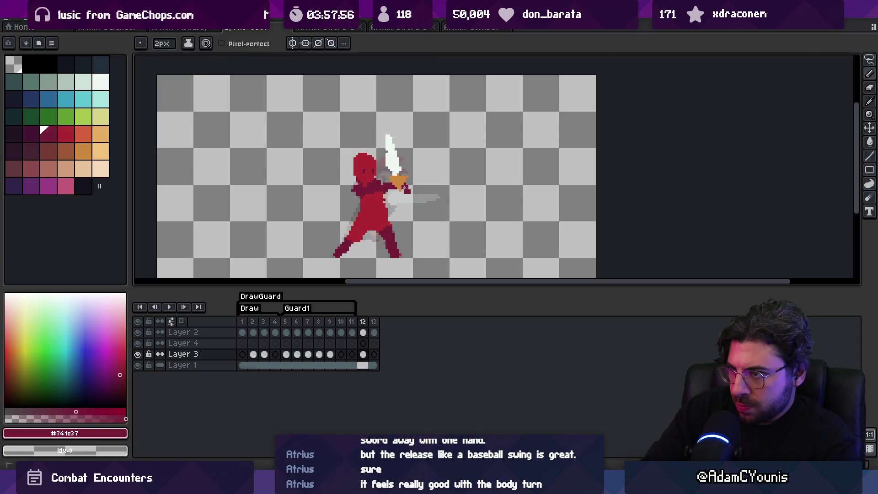
pyautogui.press('q')
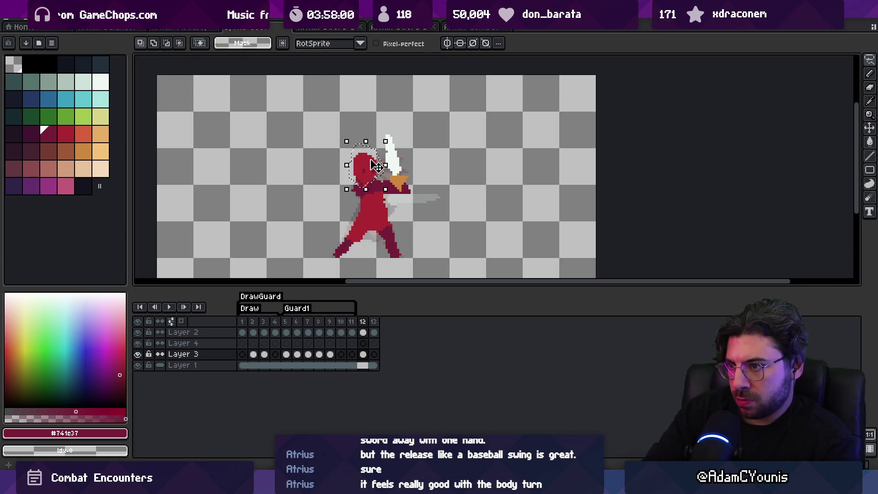
pyautogui.press('z')
pyautogui.scroll(-3, 353, 273)
pyautogui.moveTo(363, 322)
pyautogui.mouseDown()
pyautogui.moveTo(302, 322)
pyautogui.moveTo(366, 325)
pyautogui.mouseUp()
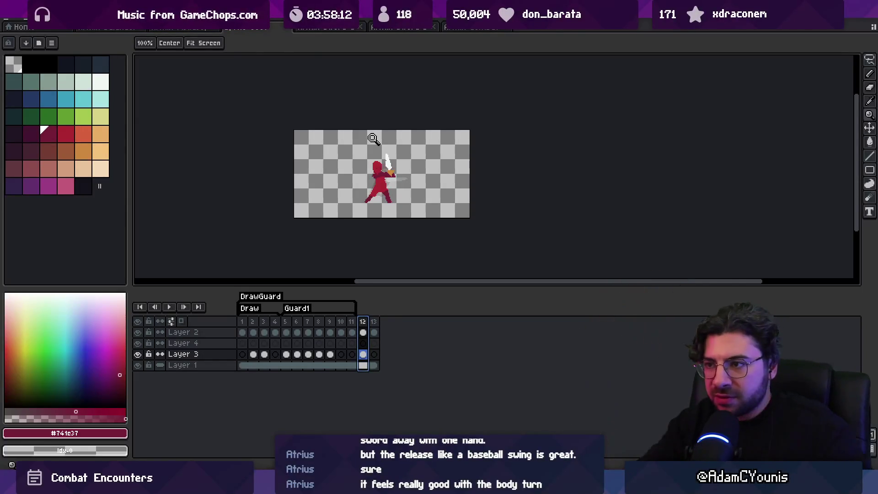
# Step: Lasso the white sword on Layer 2 and rotate it back over the figure's head
pyautogui.click(393, 169)
pyautogui.press('m')
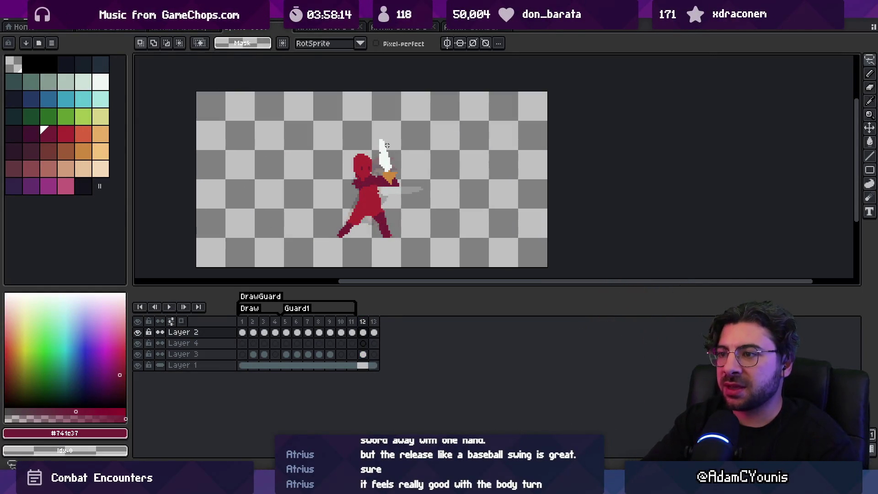
pyautogui.moveTo(418, 122)
pyautogui.mouseDown()
pyautogui.moveTo(445, 161)
pyautogui.moveTo(402, 110)
pyautogui.moveTo(387, 122)
pyautogui.mouseUp()
pyautogui.press('Return')
pyautogui.moveTo(393, 183); pyautogui.dragTo(370, 156)
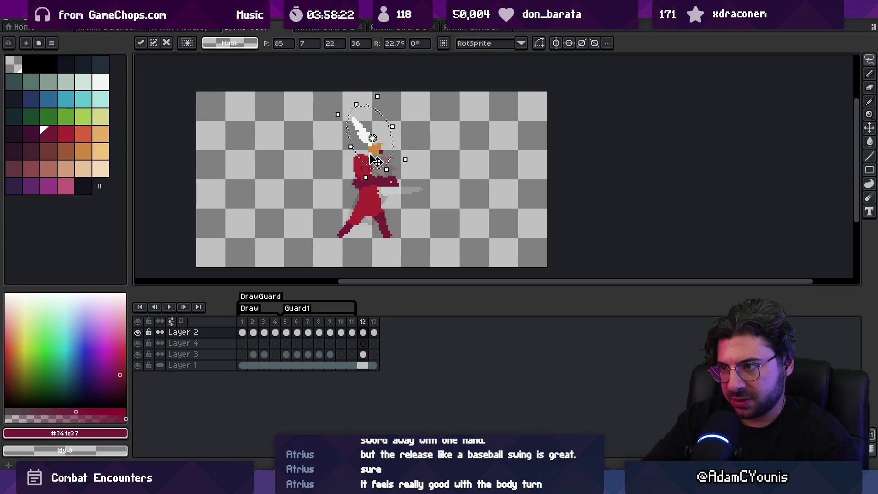
pyautogui.press('Return')
# Step: Touch up the raised arms in bright and dark red, then select frames 1–12 to preview
pyautogui.scroll(1, 379, 162)
pyautogui.press('Down')
pyautogui.press('Down')
pyautogui.press('b')
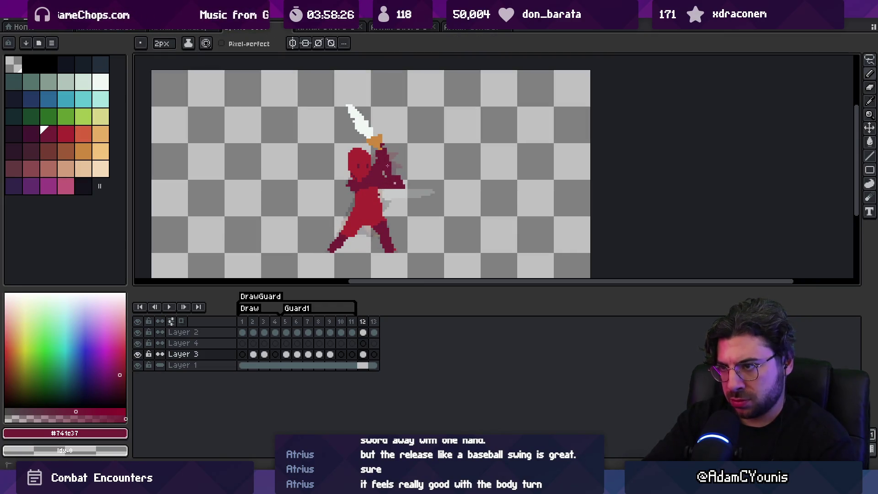
pyautogui.press('e')
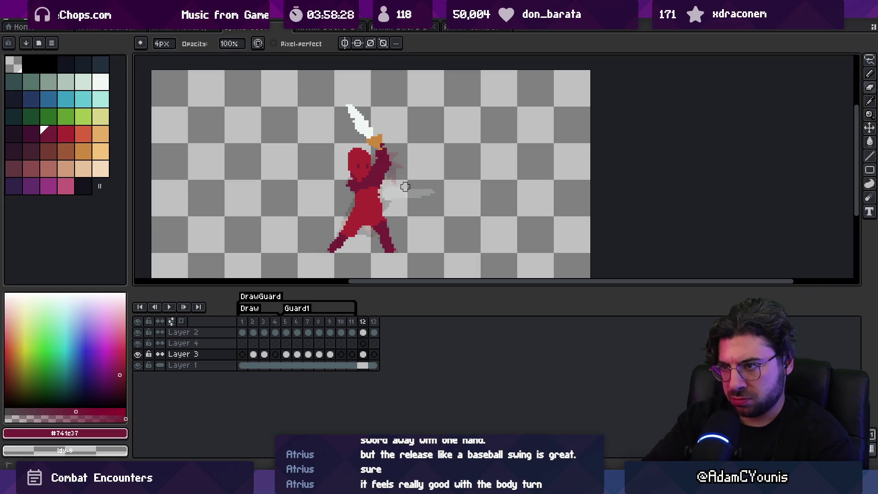
pyautogui.keyDown('alt'); pyautogui.click(363, 189); pyautogui.keyUp('alt')
pyautogui.press('b')
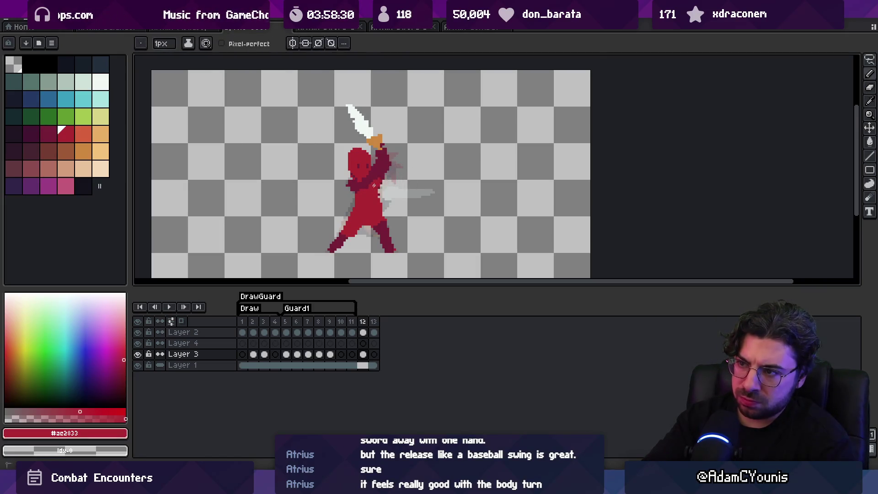
pyautogui.keyDown('alt'); pyautogui.click(360, 181); pyautogui.keyUp('alt')
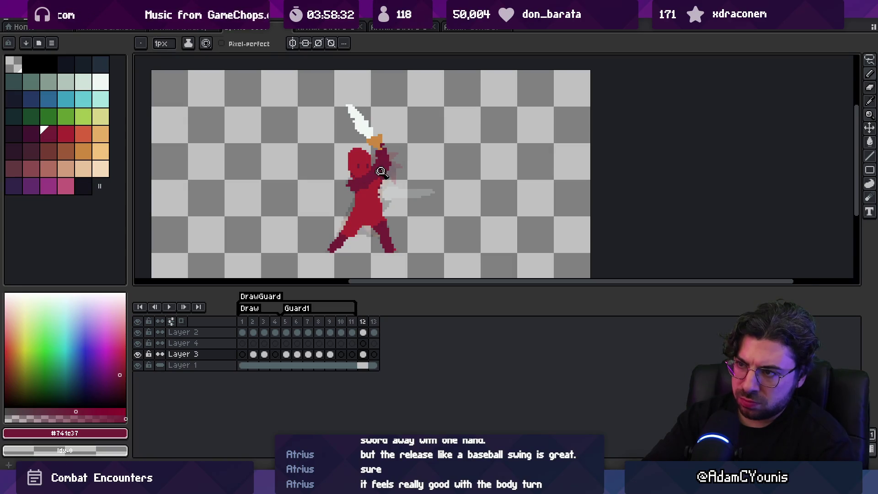
pyautogui.scroll(-3, 381, 172)
pyautogui.moveTo(243, 323); pyautogui.dragTo(366, 324)
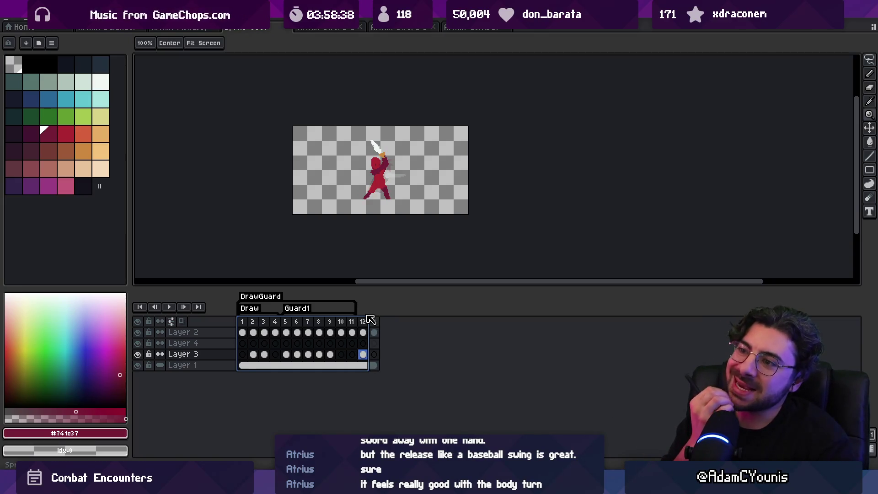
# Step: Rotate the sword about 20 degrees and move it down into the hands
pyautogui.scroll(2, 372, 161)
pyautogui.press('m')
pyautogui.moveTo(387, 79)
pyautogui.mouseDown()
pyautogui.moveTo(375, 165)
pyautogui.moveTo(455, 61)
pyautogui.moveTo(439, 105)
pyautogui.mouseUp()
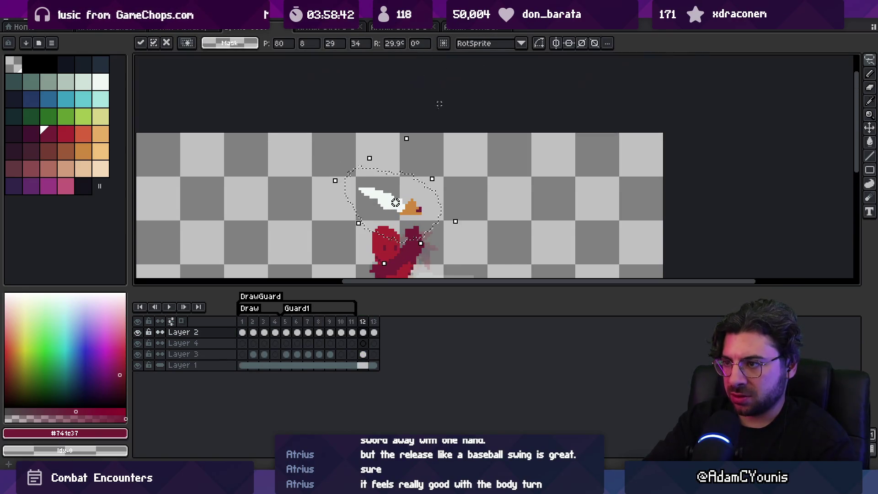
pyautogui.press('Return')
pyautogui.moveTo(450, 169); pyautogui.dragTo(441, 98)
pyautogui.write('20')
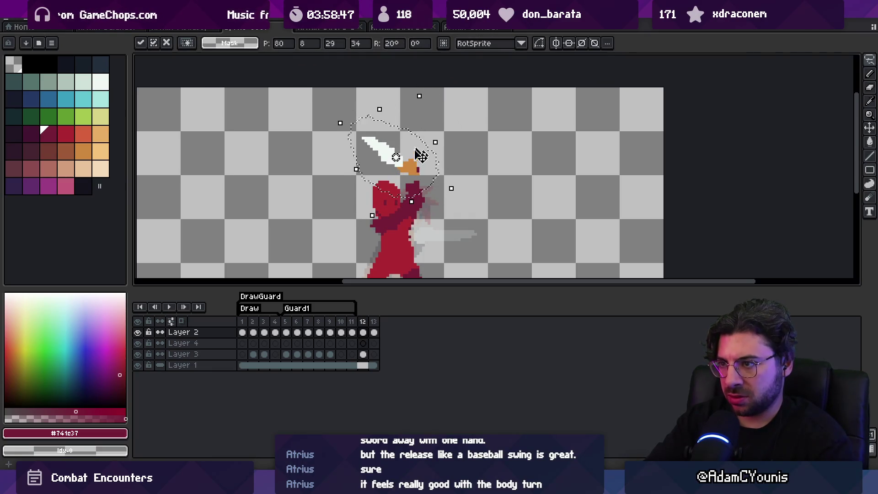
pyautogui.moveTo(421, 155); pyautogui.dragTo(420, 167)
pyautogui.press('b')
# Step: Pick the sword's white colour and play the Guard1 loop to check the pose
pyautogui.keyDown('alt'); pyautogui.click(379, 162); pyautogui.keyUp('alt')
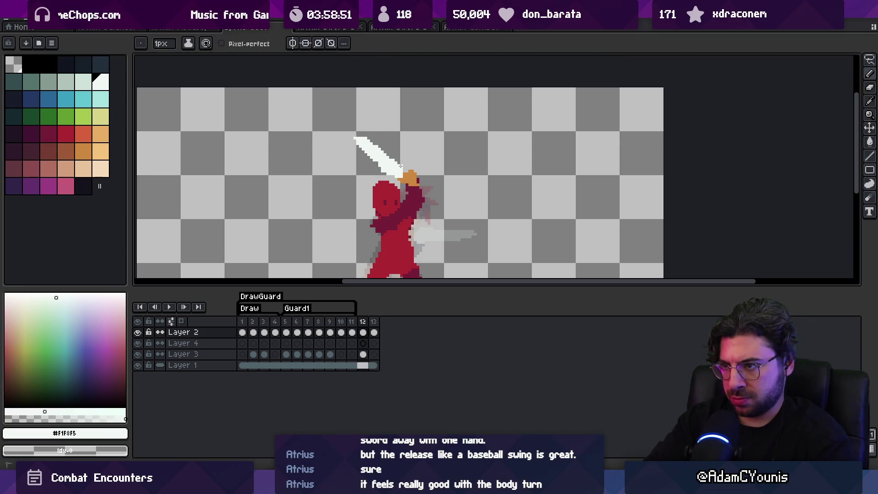
pyautogui.press('z')
pyautogui.scroll(-3, 401, 166)
pyautogui.scroll(1, 417, 112)
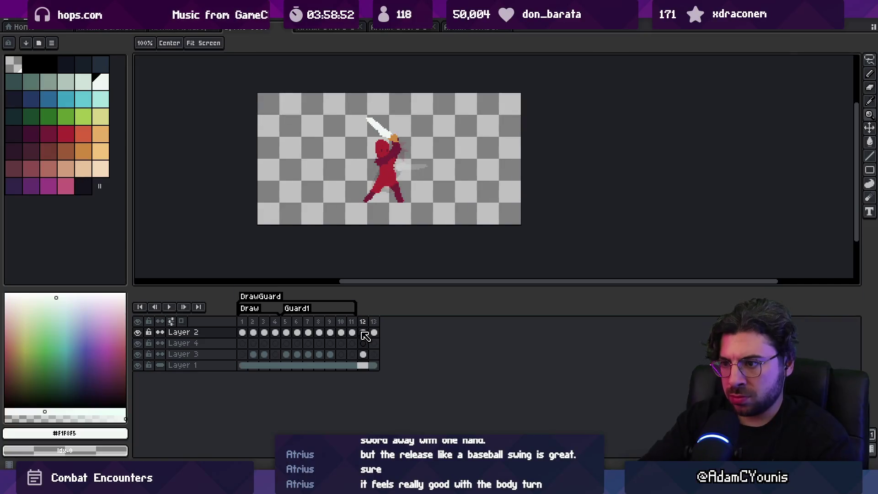
pyautogui.press('Return')
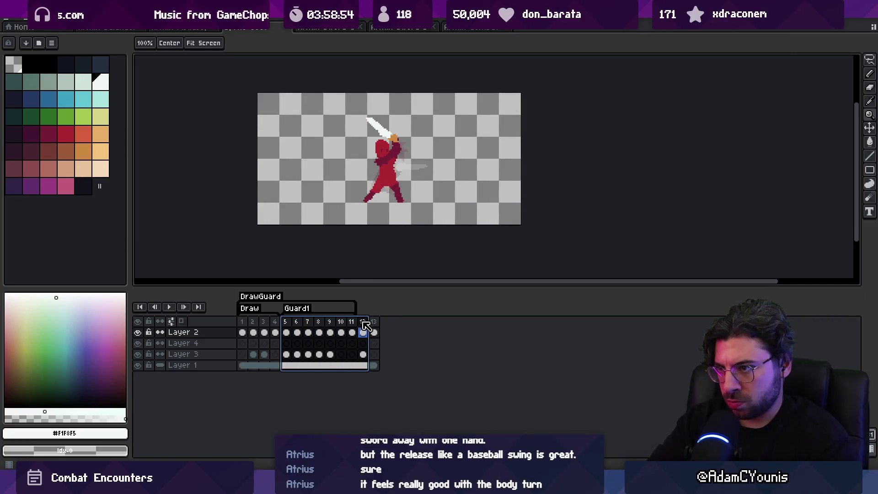
# Step: Zoom in on the sword tip and start redrawing its pixels in white
pyautogui.scroll(5, 365, 137)
pyautogui.press('b')
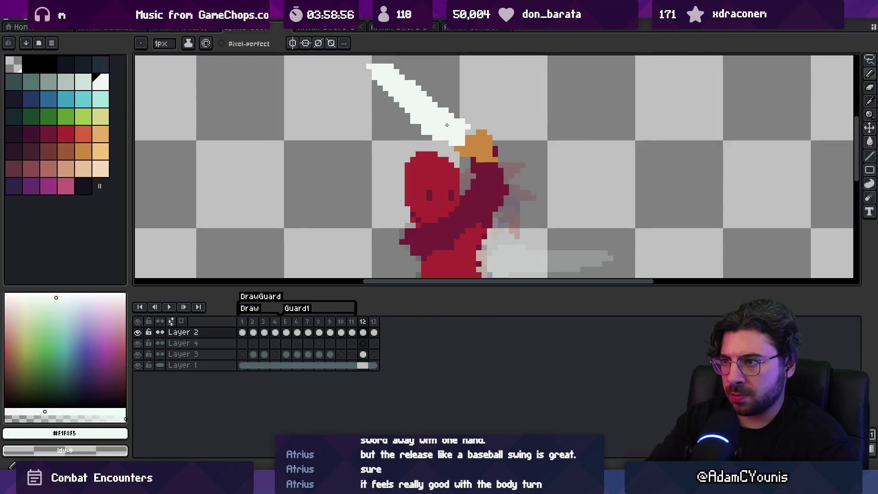
pyautogui.press('z')
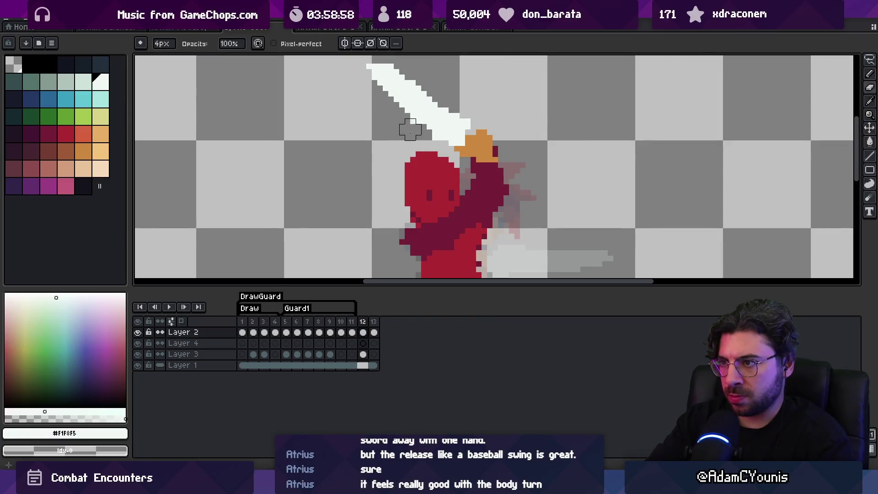
pyautogui.scroll(-2, 422, 123)
pyautogui.scroll(-2, 421, 123)
pyautogui.scroll(2, 411, 91)
pyautogui.press('b')
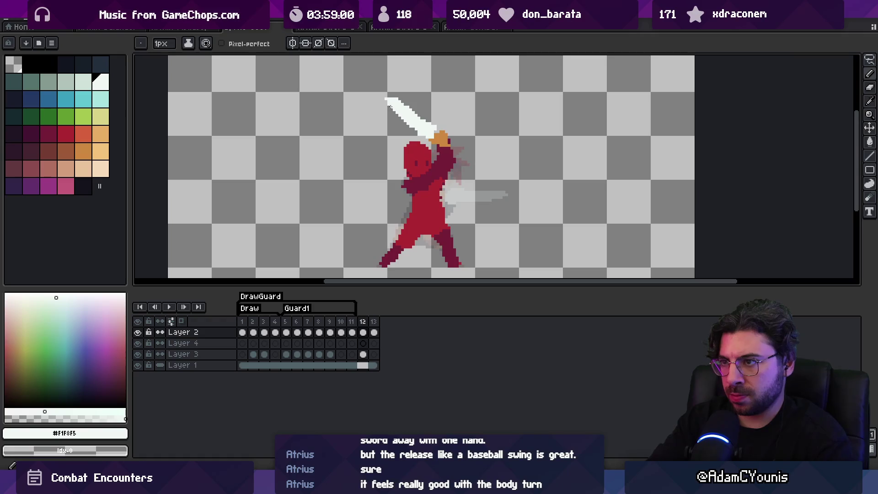
# Step: Erase and repaint the sword tip pixels in white to reshape the point
pyautogui.press('e')
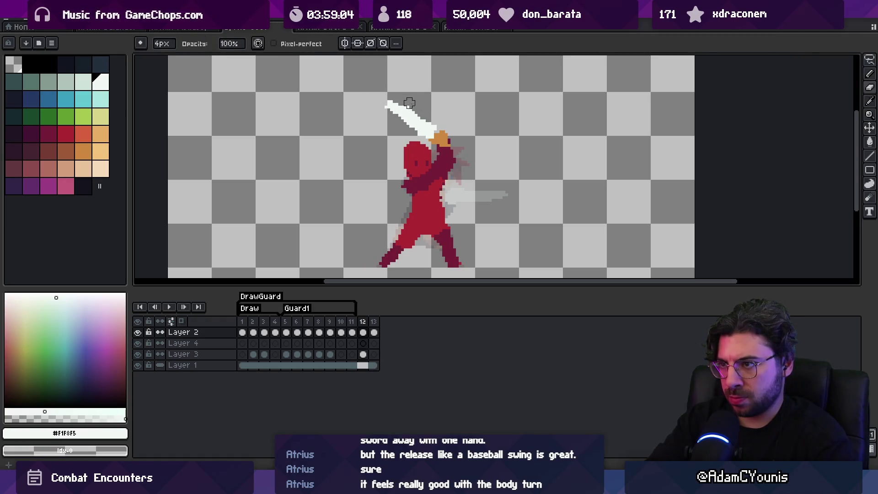
pyautogui.press('z')
pyautogui.scroll(-2, 417, 98)
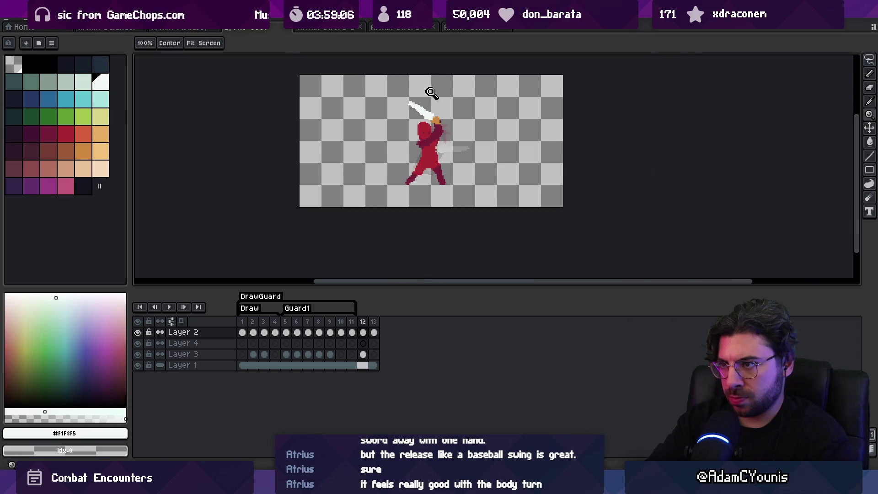
pyautogui.scroll(2, 428, 92)
pyautogui.press('b')
pyautogui.keyDown('alt'); pyautogui.click(418, 118); pyautogui.keyUp('alt')
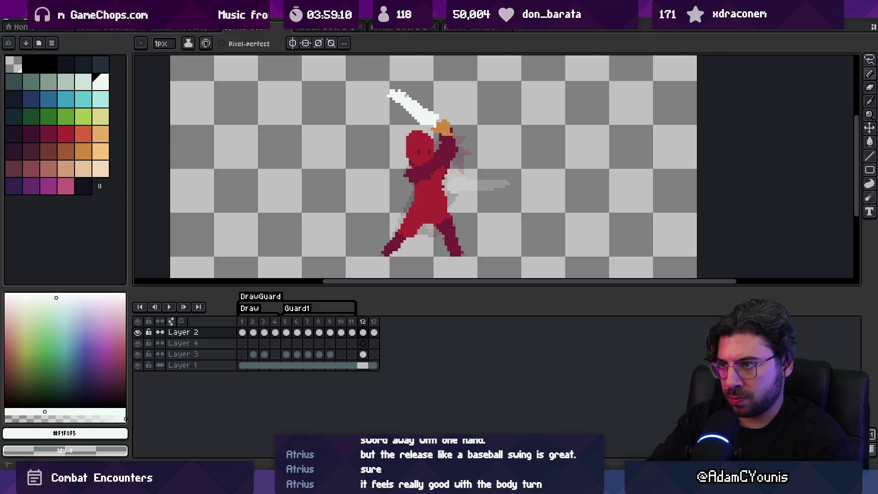
pyautogui.press('e')
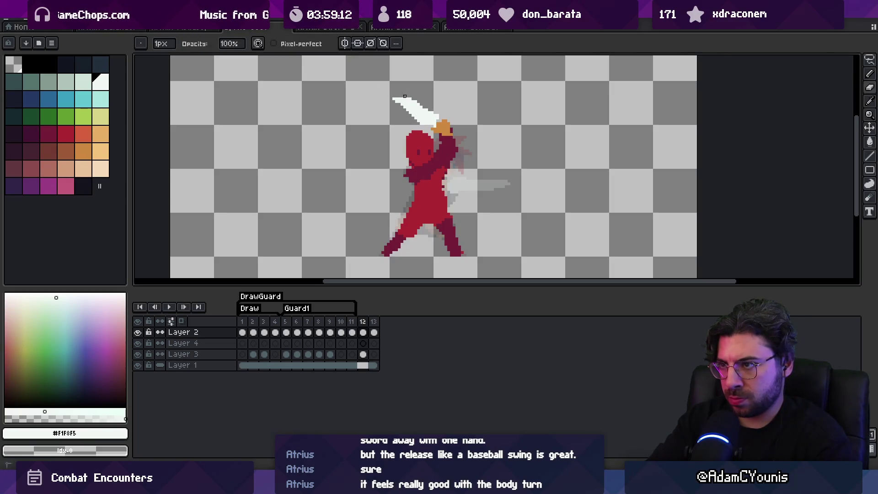
pyautogui.press('b')
# Step: Eyedrop the figure's body red #ac2833 from the canvas
pyautogui.press('i')
pyautogui.scroll(-1, 395, 92)
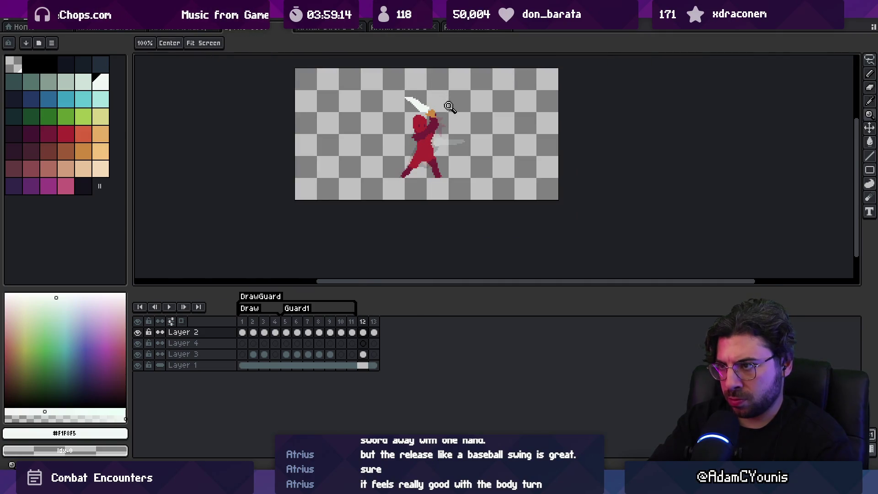
pyautogui.scroll(2, 417, 137)
pyautogui.click(414, 146)
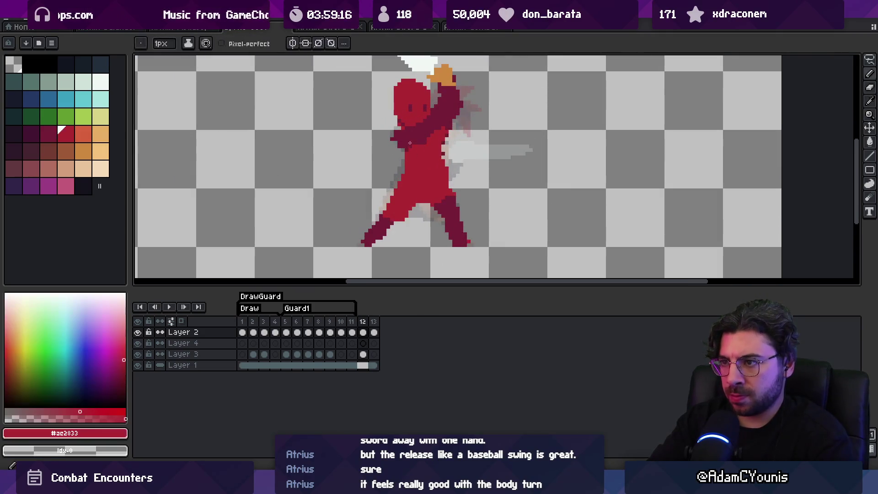
# Step: Zoom out to view the whole figure, then make Layer 3 the active layer
pyautogui.press('b')
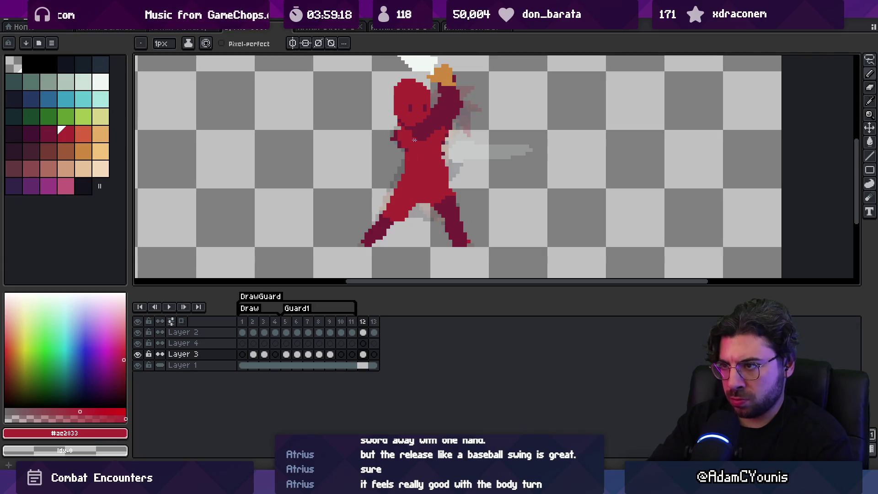
pyautogui.press('e')
pyautogui.scroll(-2, 418, 150)
pyautogui.scroll(2, 393, 124)
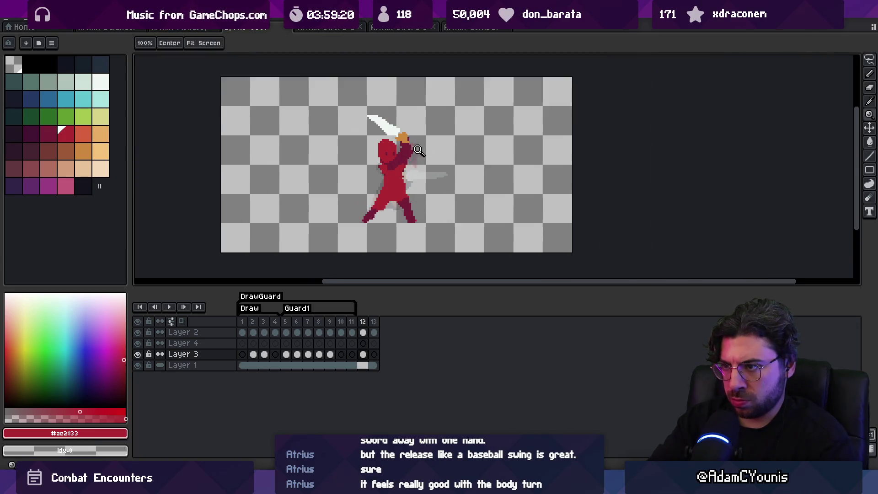
pyautogui.press('v')
pyautogui.click(393, 121)
pyautogui.click(394, 153)
# Step: Lasso the head and torso, shift them slightly left, and drop them in place
pyautogui.press('q')
pyautogui.moveTo(364, 121)
pyautogui.mouseDown()
pyautogui.moveTo(348, 150)
pyautogui.moveTo(430, 156)
pyautogui.mouseUp()
pyautogui.hotkey('ctrl', 'd')
pyautogui.moveTo(360, 121)
pyautogui.mouseDown()
pyautogui.moveTo(352, 137)
pyautogui.moveTo(406, 186)
pyautogui.mouseUp()
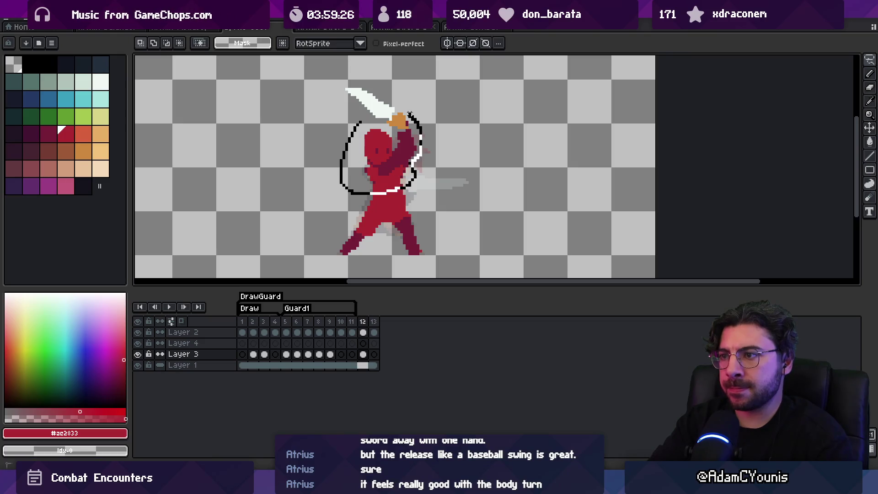
pyautogui.moveTo(409, 114); pyautogui.dragTo(410, 115)
pyautogui.moveTo(386, 155); pyautogui.dragTo(384, 156)
pyautogui.press('Return')
pyautogui.press('b')
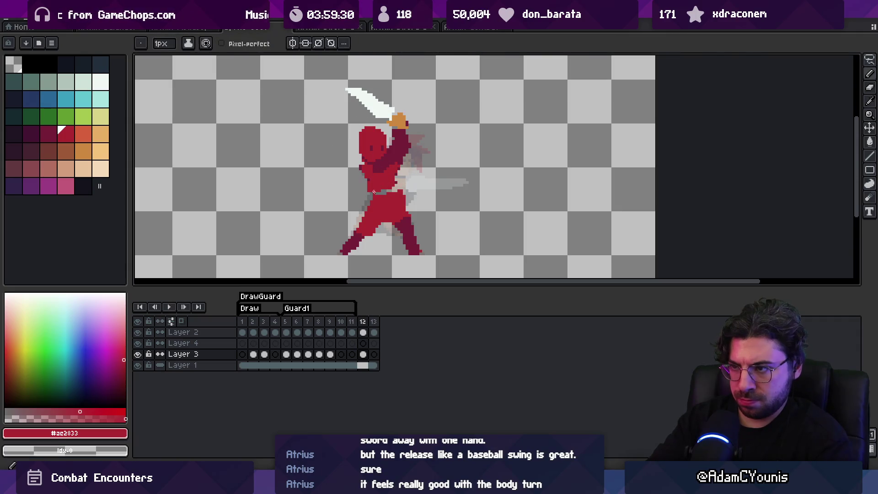
pyautogui.press('b')
pyautogui.press('alt')
# Step: Lasso the rear leg, shift it up-right and rotate it slightly clockwise
pyautogui.press('e')
pyautogui.press('b')
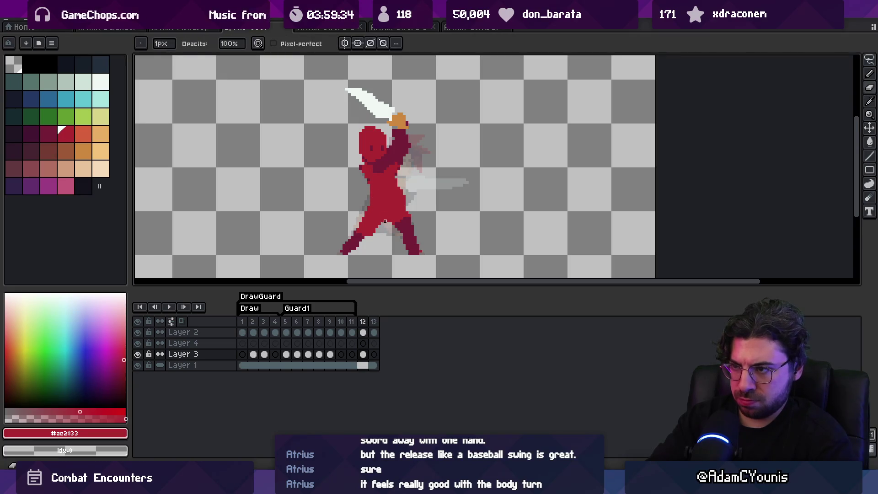
pyautogui.press('q')
pyautogui.moveTo(396, 226)
pyautogui.mouseDown()
pyautogui.moveTo(412, 246)
pyautogui.moveTo(396, 228)
pyautogui.moveTo(417, 225)
pyautogui.mouseUp()
pyautogui.moveTo(446, 195)
pyautogui.mouseDown()
pyautogui.moveTo(455, 183)
pyautogui.moveTo(467, 192)
pyautogui.mouseUp()
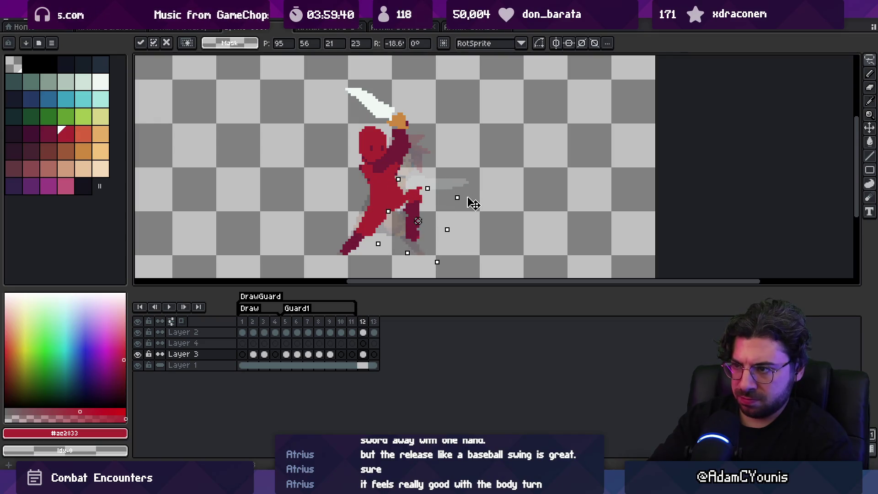
pyautogui.press('e')
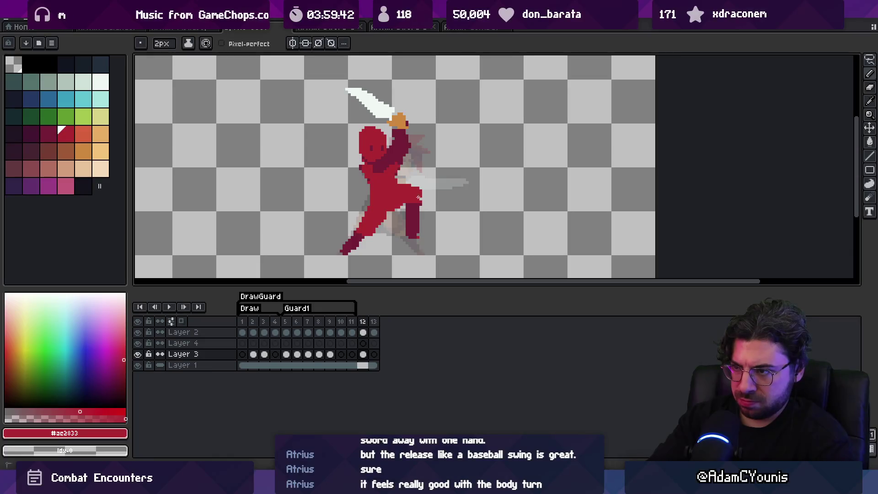
# Step: Swing the front leg more vertical beneath the swordsman and commit it
pyautogui.press('b')
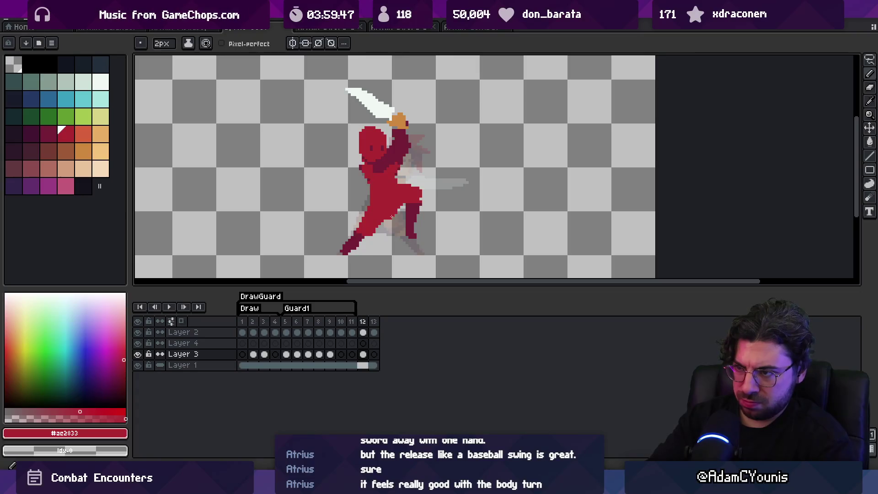
pyautogui.hotkey('ctrl', 'z')
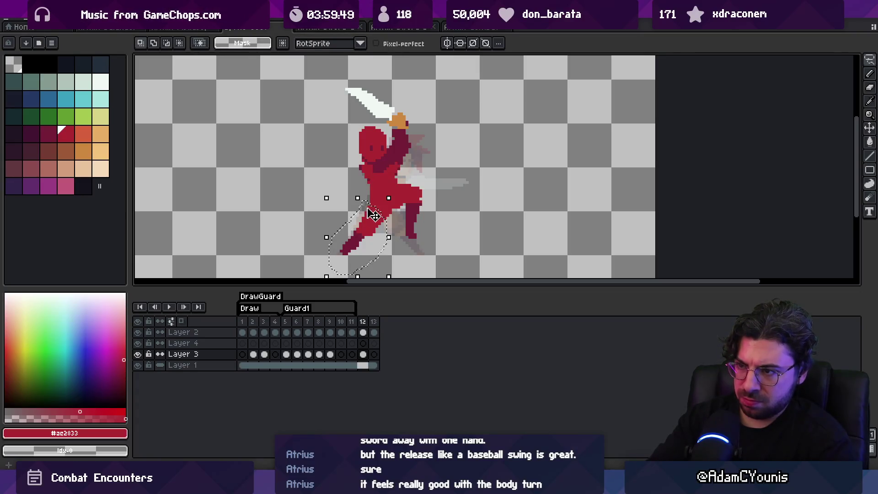
pyautogui.moveTo(392, 186)
pyautogui.mouseDown()
pyautogui.moveTo(378, 212)
pyautogui.moveTo(390, 230)
pyautogui.mouseUp()
pyautogui.press('Return')
pyautogui.press('e')
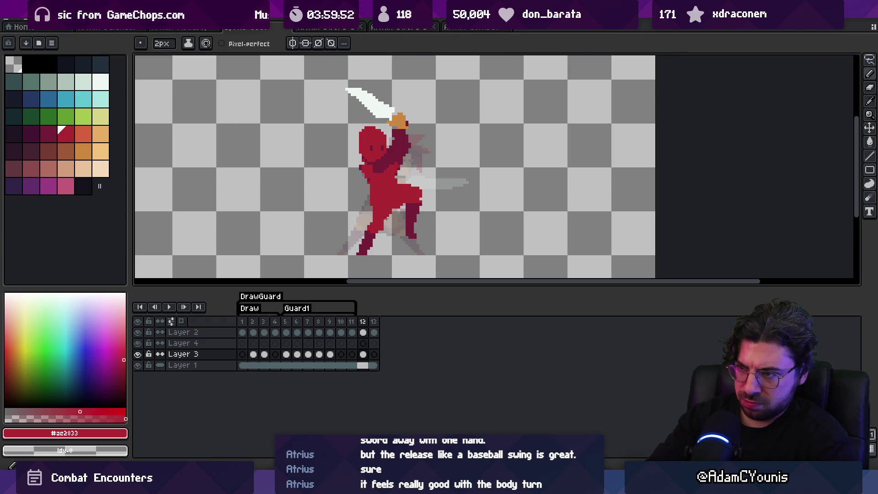
# Step: Pick up the foot's dark red, check the new pose, then sample the body red
pyautogui.keyDown('alt'); pyautogui.click(366, 250); pyautogui.keyUp('alt')
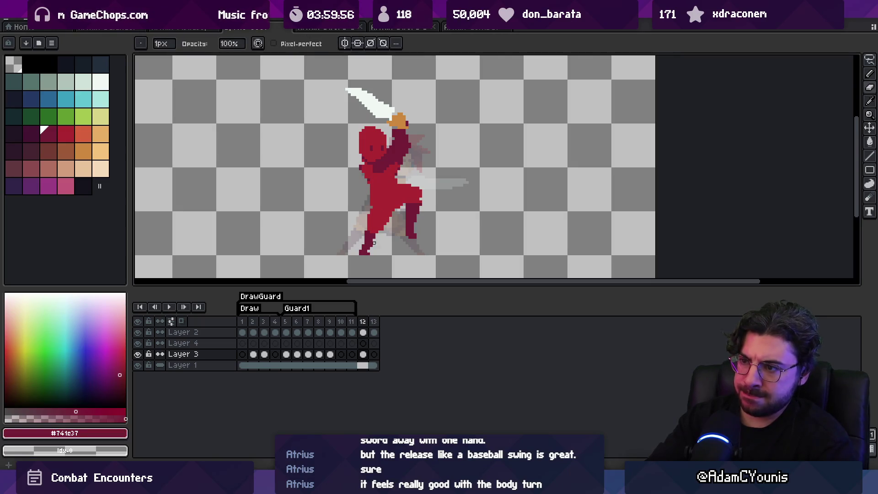
pyautogui.press('e')
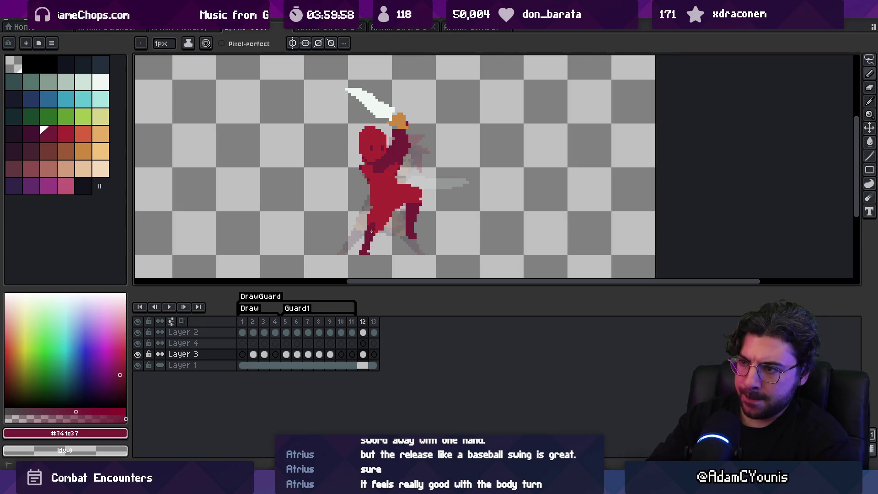
pyautogui.press('z')
pyautogui.scroll(-3, 396, 195)
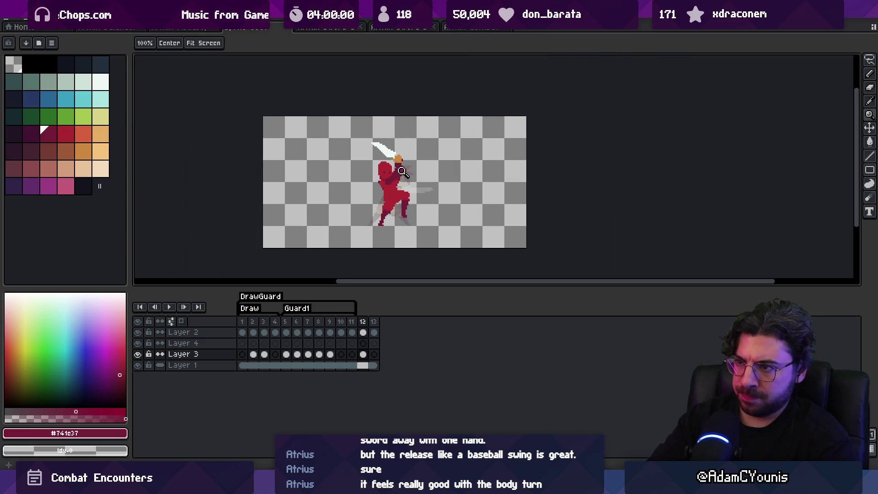
pyautogui.click(409, 211)
pyautogui.press('b')
pyautogui.keyDown('alt'); pyautogui.click(409, 198); pyautogui.keyUp('alt')
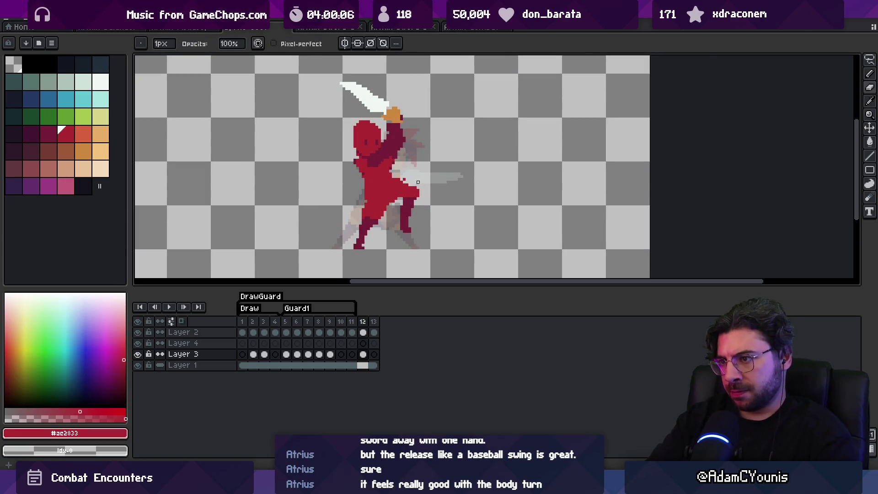
# Step: Patch the hip and rear leg pixels with dark red #741c37 and body red #ac2833
pyautogui.press('alt')
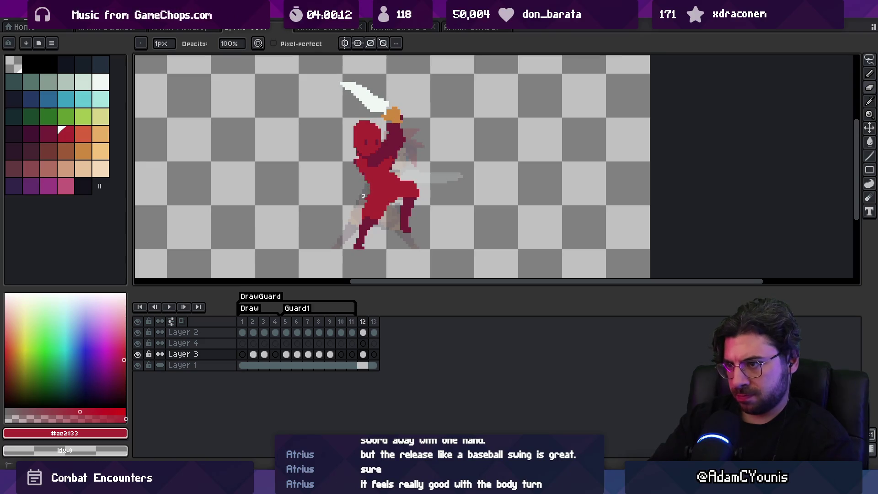
pyautogui.press('alt')
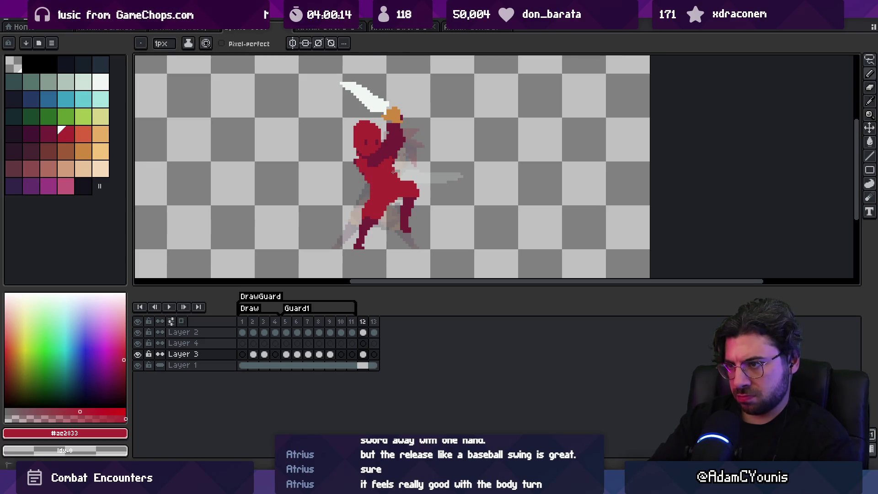
pyautogui.press('z')
pyautogui.scroll(-2, 381, 181)
pyautogui.scroll(2, 416, 185)
pyautogui.keyDown('alt'); pyautogui.click(405, 210); pyautogui.keyUp('alt')
pyautogui.press('e')
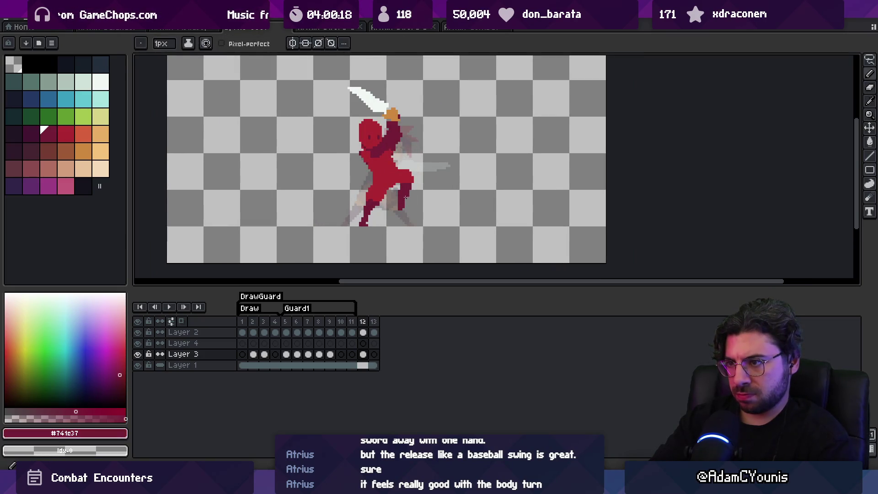
pyautogui.press('b')
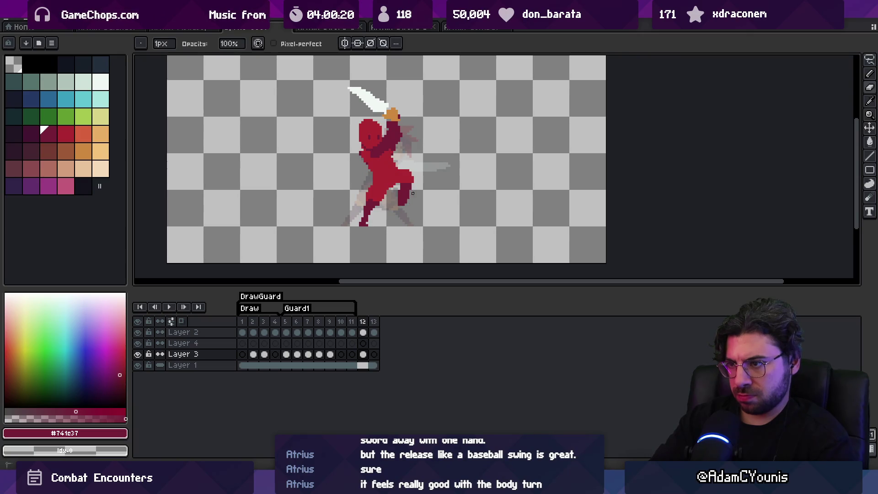
pyautogui.keyDown('alt'); pyautogui.click(398, 172); pyautogui.keyUp('alt')
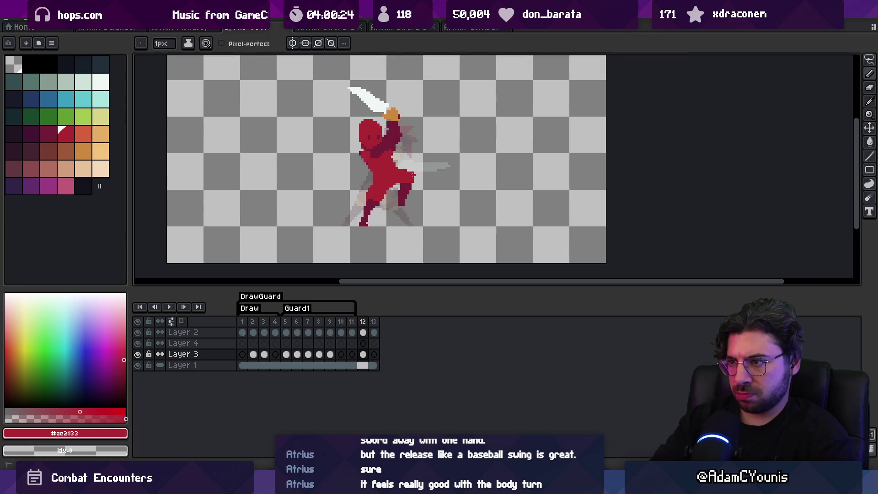
# Step: Zoom out, select frames 1 through 11 in the timeline, and zoom back in
pyautogui.press('z')
pyautogui.rightClick(433, 143)
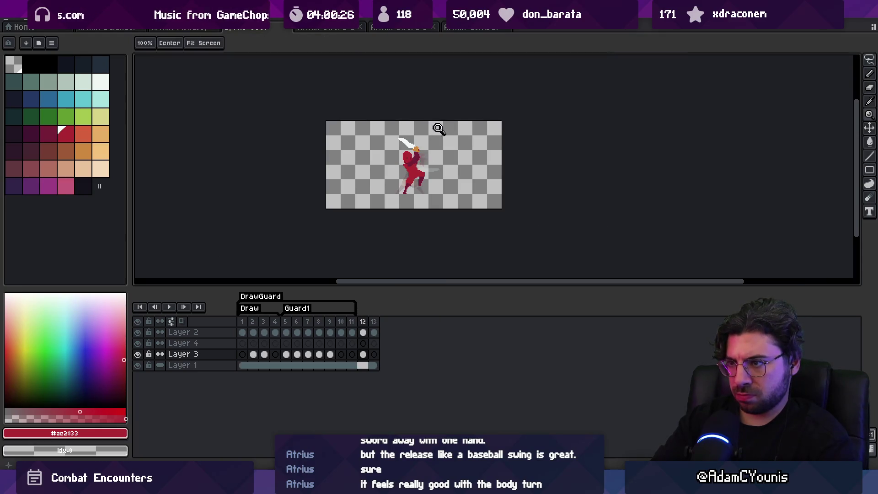
pyautogui.moveTo(242, 322)
pyautogui.mouseDown()
pyautogui.moveTo(352, 321)
pyautogui.moveTo(363, 313)
pyautogui.mouseUp()
pyautogui.click(432, 188)
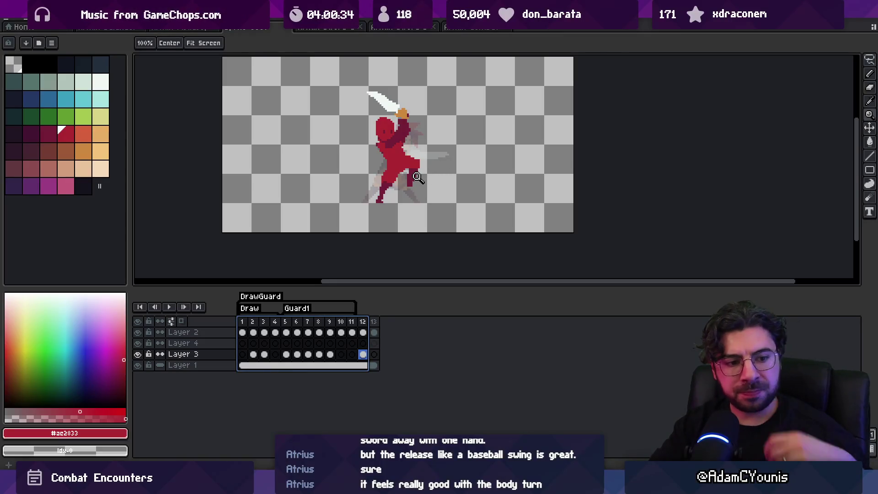
pyautogui.click(390, 156)
pyautogui.press('b')
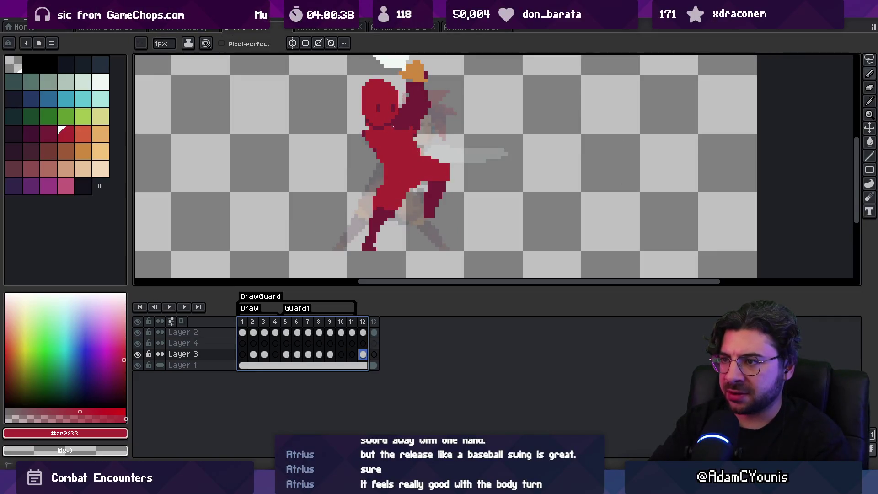
pyautogui.keyDown('alt'); pyautogui.click(398, 129); pyautogui.keyUp('alt')
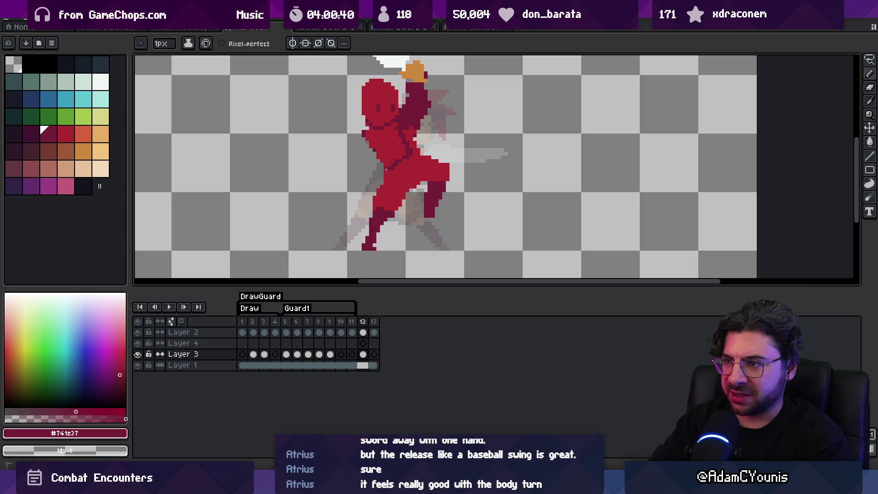
pyautogui.press('z')
pyautogui.scroll(-2, 385, 134)
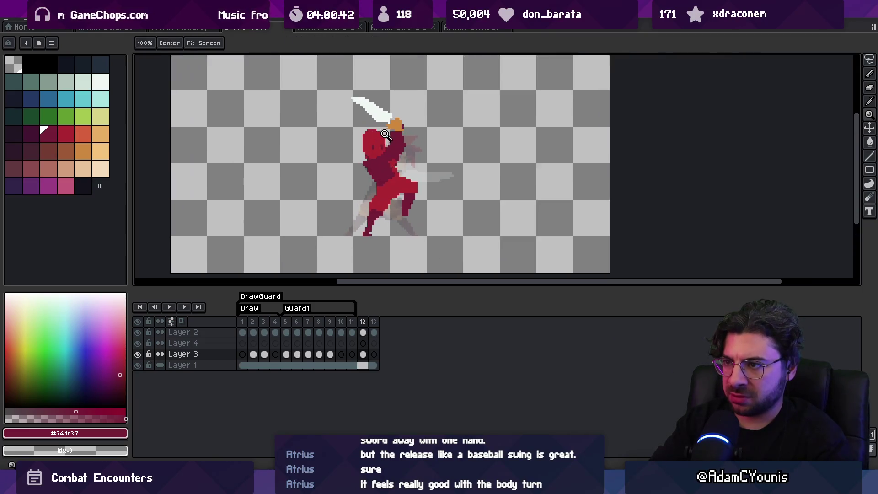
# Step: Retouch the legs on frame 12 with bright red #ac2833 and dark red #741c37 pixels
pyautogui.scroll(2, 385, 134)
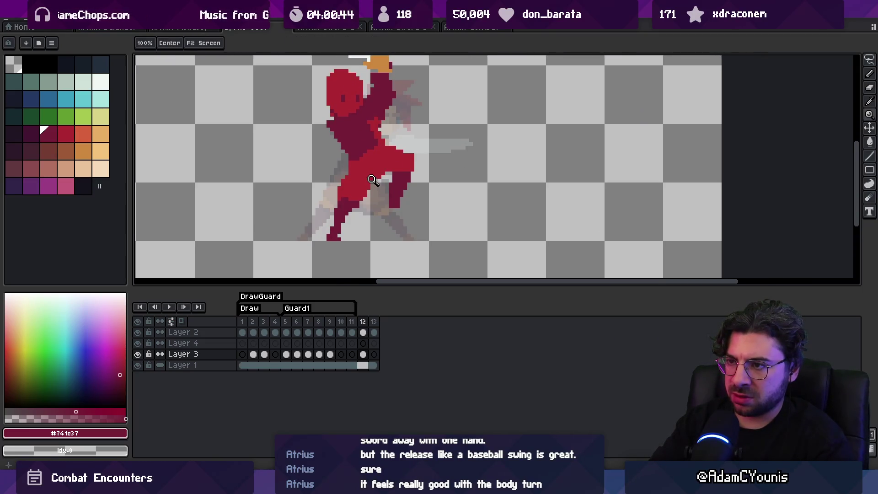
pyautogui.press('b')
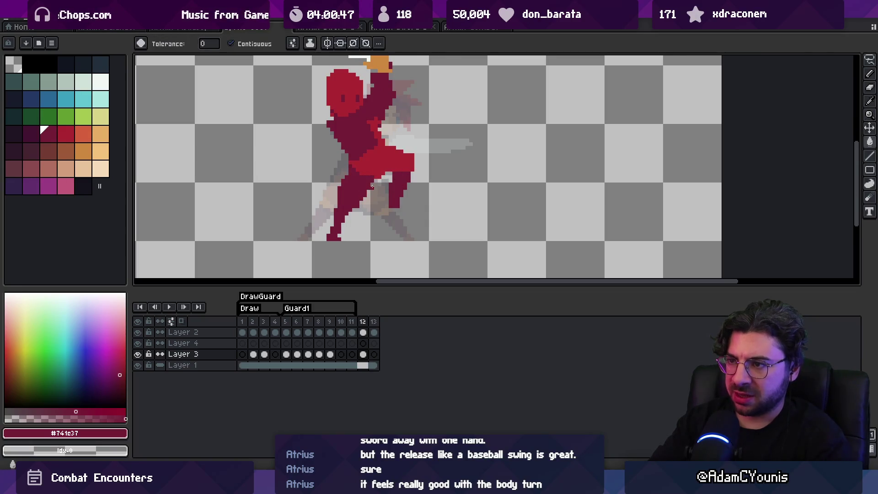
pyautogui.press('z')
pyautogui.scroll(-3, 387, 174)
pyautogui.scroll(3, 387, 174)
pyautogui.keyDown('alt'); pyautogui.click(388, 174); pyautogui.keyUp('alt')
pyautogui.press('b')
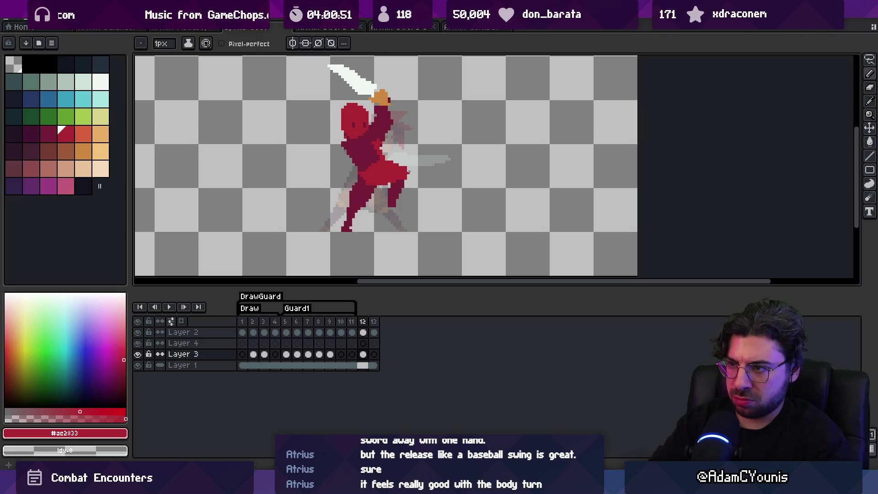
pyautogui.keyDown('alt'); pyautogui.click(387, 202); pyautogui.keyUp('alt')
pyautogui.keyDown('alt'); pyautogui.click(389, 207); pyautogui.keyUp('alt')
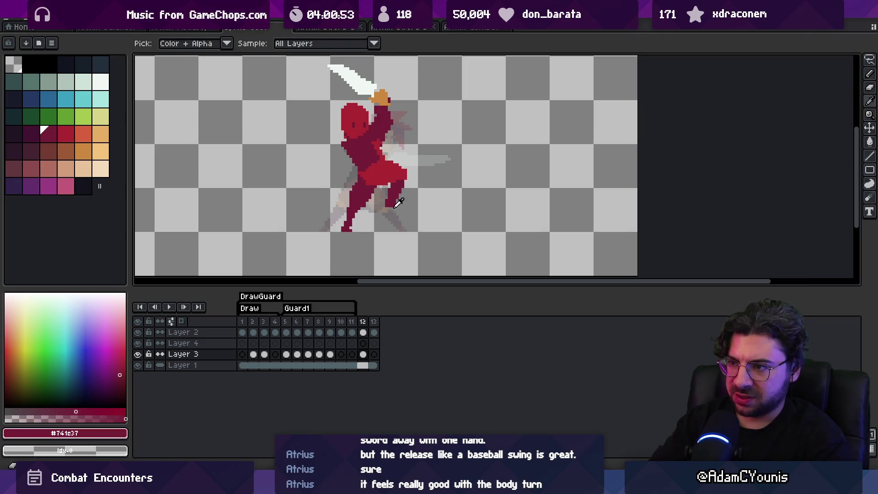
pyautogui.scroll(1, 398, 208)
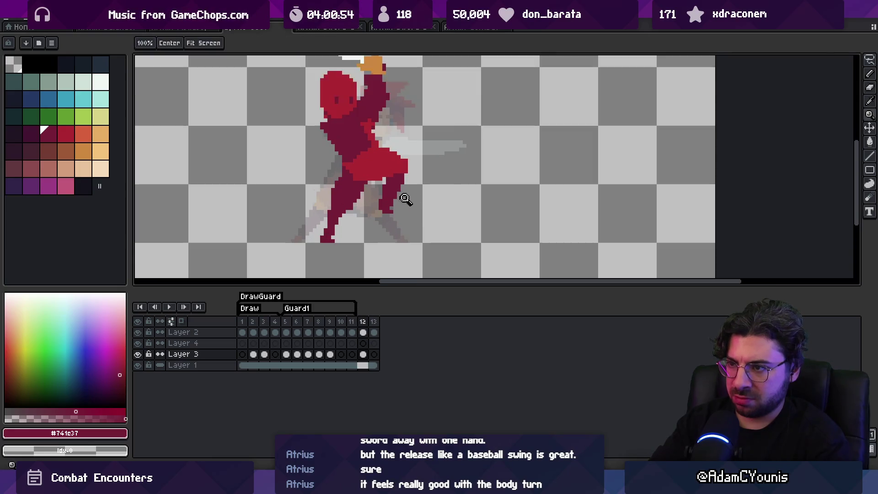
pyautogui.moveTo(340, 183); pyautogui.dragTo(347, 173)
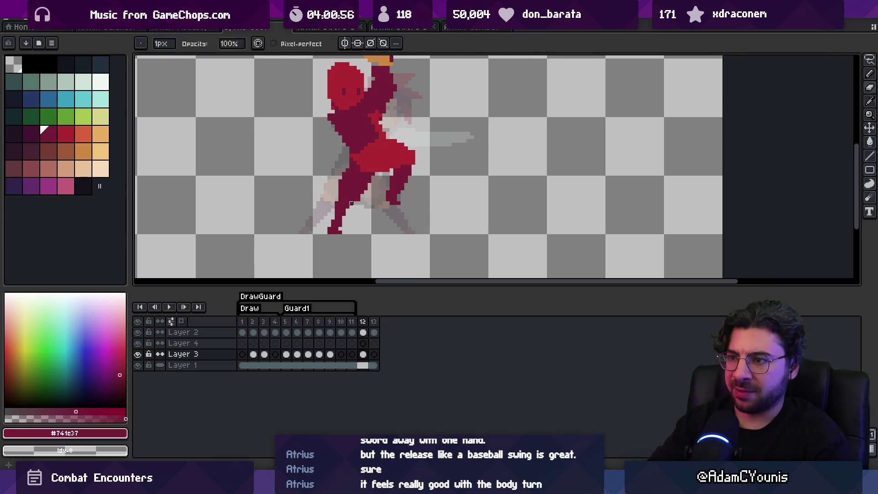
pyautogui.keyDown('alt'); pyautogui.click(347, 208); pyautogui.keyUp('alt')
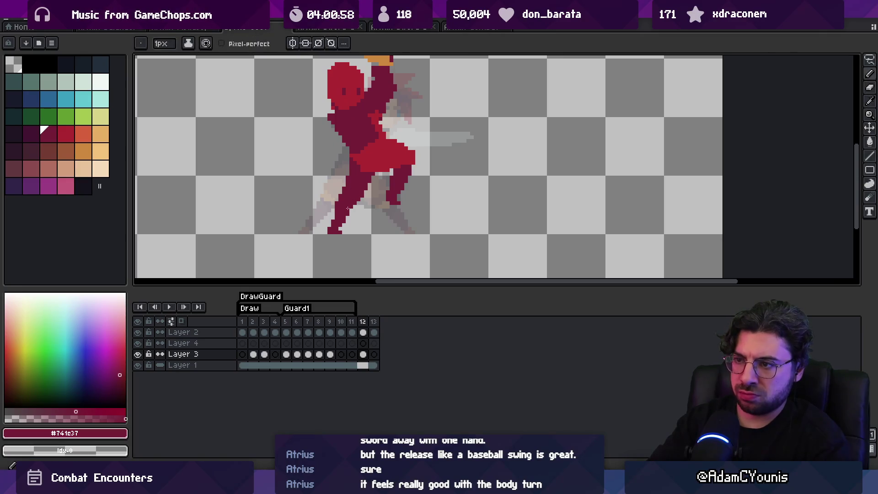
pyautogui.press('b')
pyautogui.press('e')
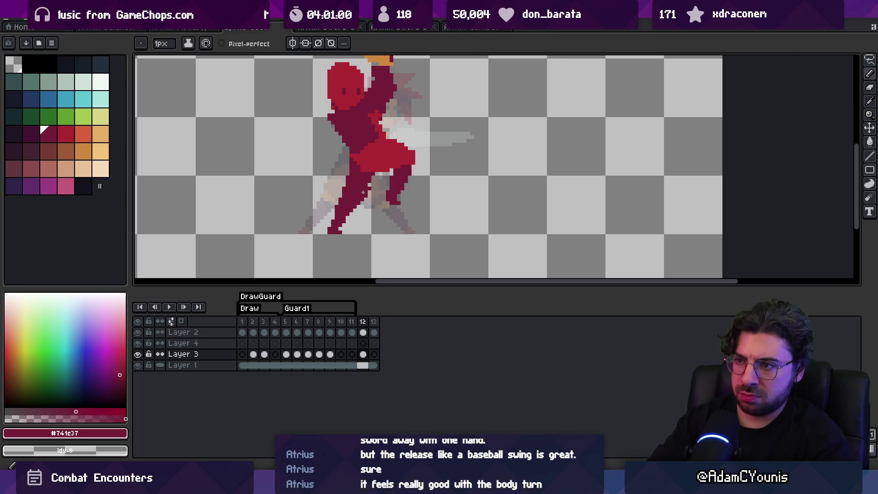
# Step: Zoom out and scrub through frames 1–12 to check the motion
pyautogui.press('z')
pyautogui.scroll(-3, 379, 151)
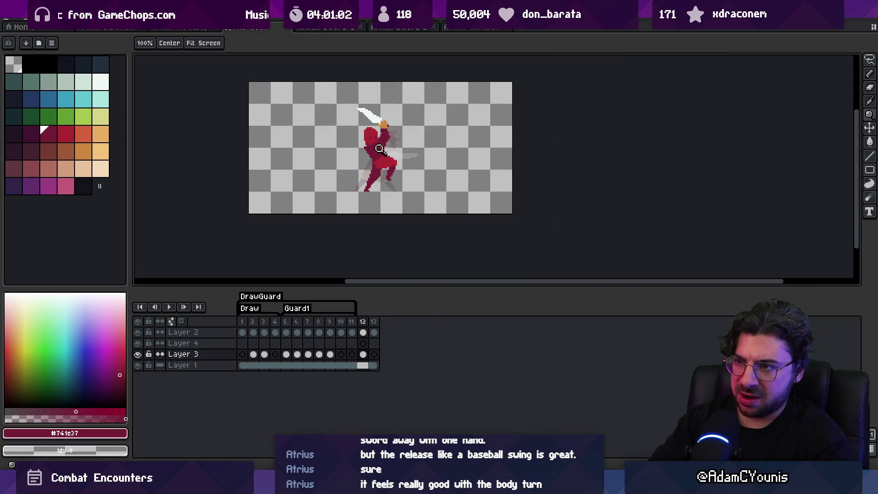
pyautogui.moveTo(251, 326); pyautogui.dragTo(370, 318)
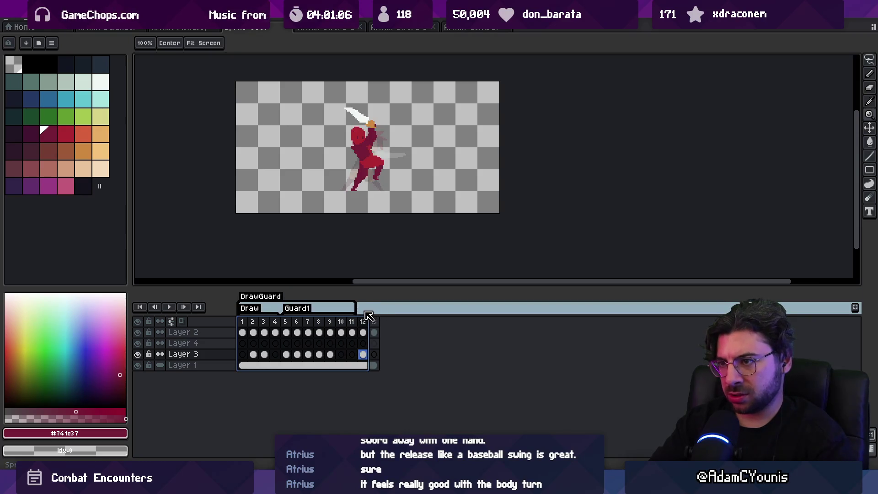
pyautogui.scroll(3, 359, 151)
# Step: Add bright and dark red touch-ups to the upper legs and hips
pyautogui.press('b')
pyautogui.keyDown('alt'); pyautogui.click(364, 141); pyautogui.keyUp('alt')
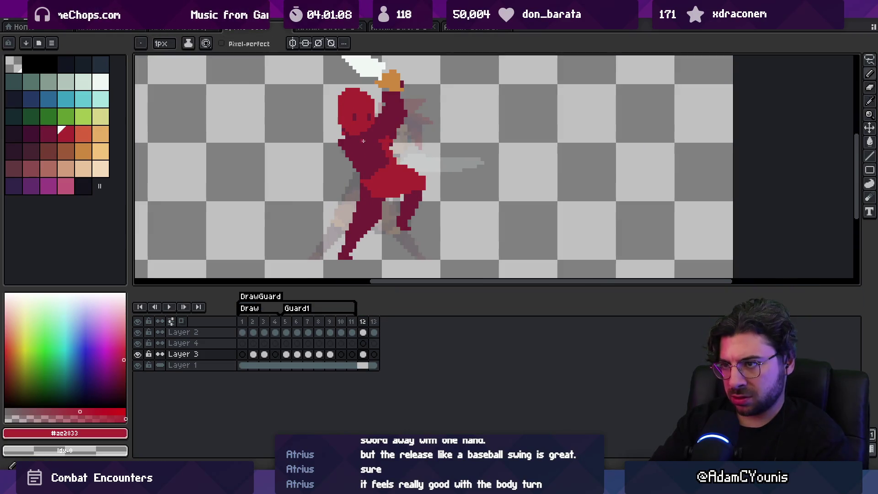
pyautogui.keyDown('alt'); pyautogui.click(372, 148); pyautogui.keyUp('alt')
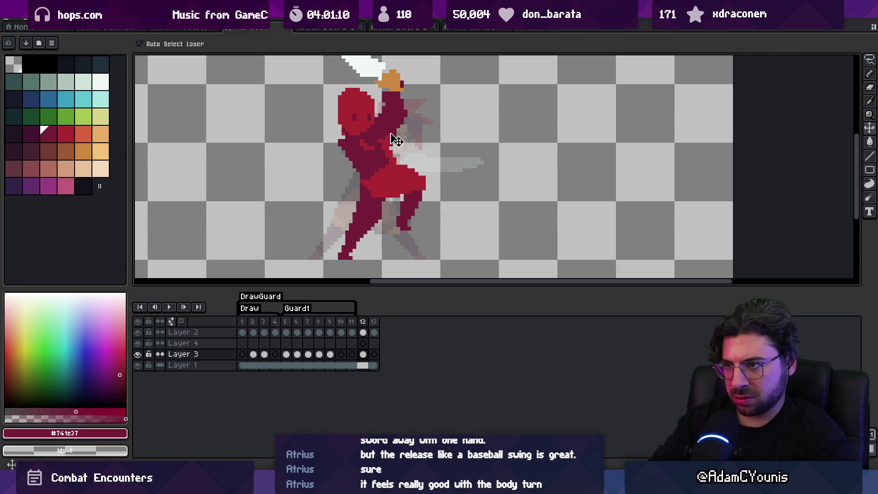
pyautogui.press('z')
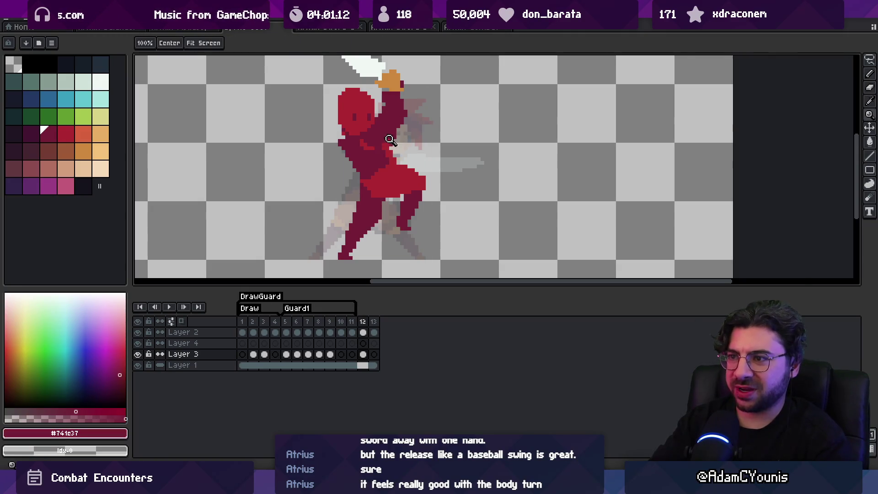
pyautogui.scroll(-2, 379, 172)
pyautogui.scroll(1, 379, 172)
pyautogui.scroll(1, 379, 172)
pyautogui.press('b')
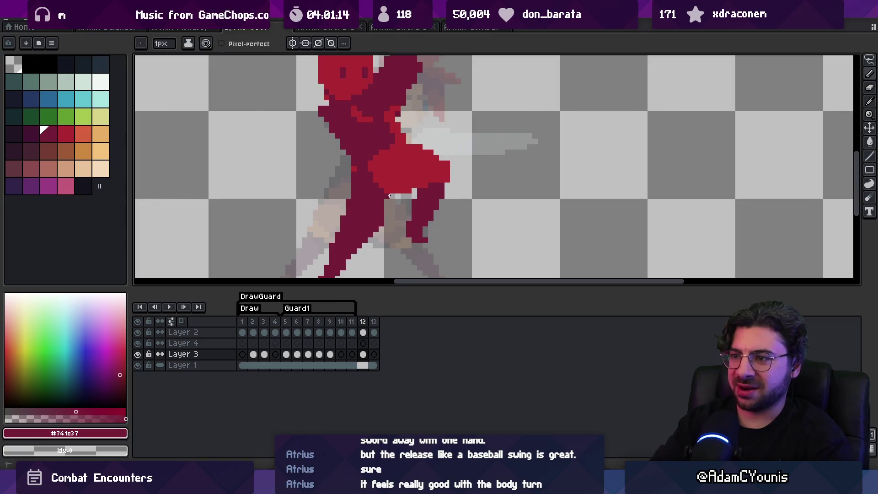
pyautogui.keyDown('alt'); pyautogui.click(379, 183); pyautogui.keyUp('alt')
pyautogui.press('e')
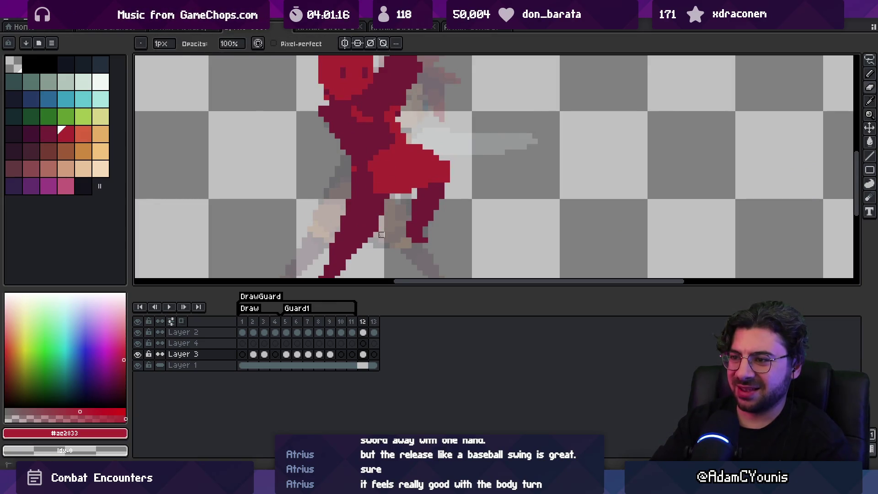
pyautogui.press('b')
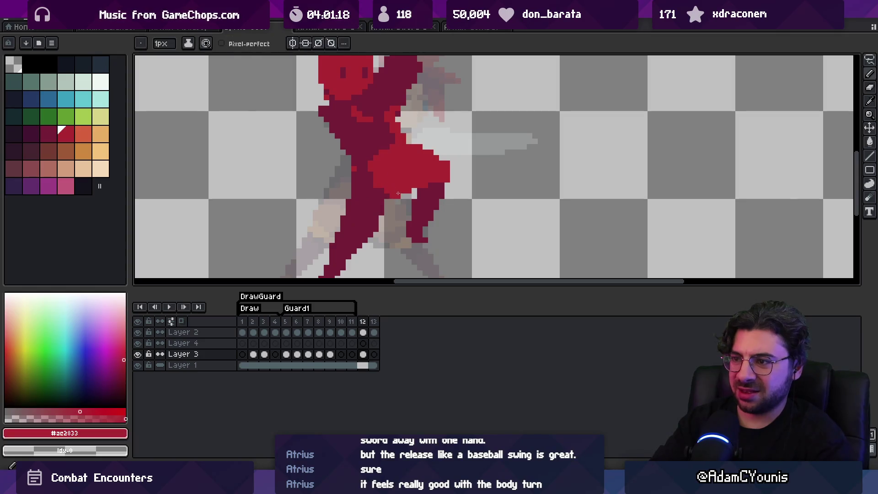
pyautogui.keyDown('alt'); pyautogui.click(359, 169); pyautogui.keyUp('alt')
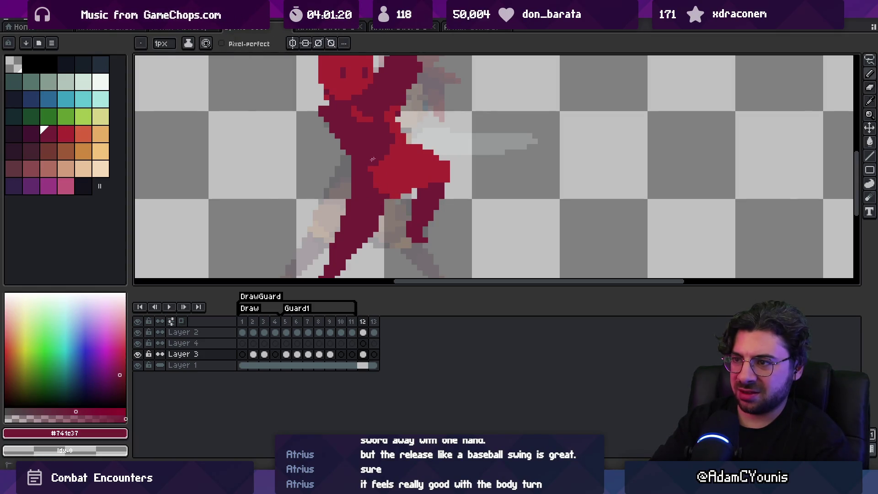
# Step: Continue retouching the skirt with alternating bright and dark red pixels
pyautogui.press('z')
pyautogui.scroll(-3, 388, 150)
pyautogui.scroll(2, 367, 181)
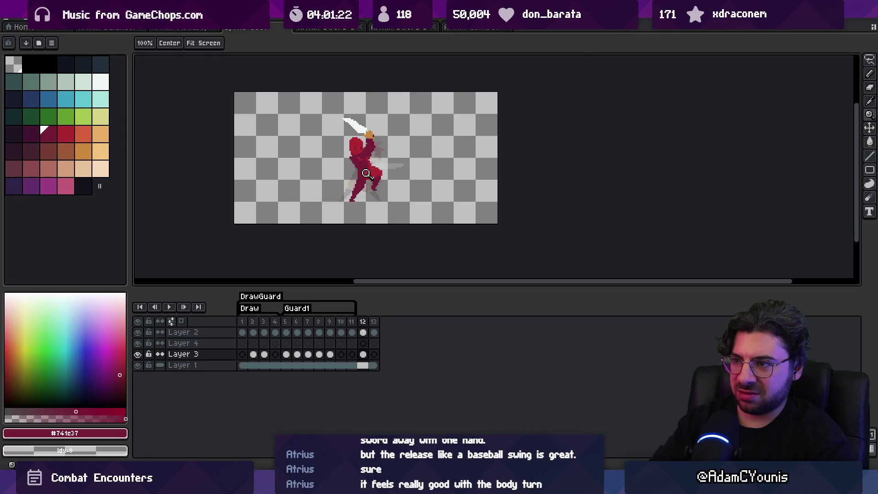
pyautogui.keyDown('alt'); pyautogui.click(367, 170); pyautogui.keyUp('alt')
pyautogui.press('b')
pyautogui.keyDown('alt'); pyautogui.click(351, 161); pyautogui.keyUp('alt')
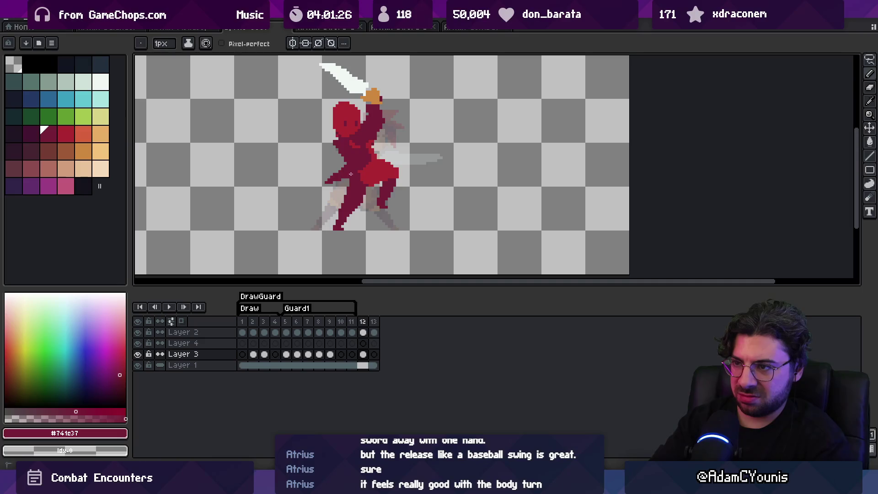
pyautogui.press('z')
pyautogui.scroll(-3, 384, 133)
# Step: Shade across the waist in dark red #741c37 to separate hips from torso
pyautogui.press('v')
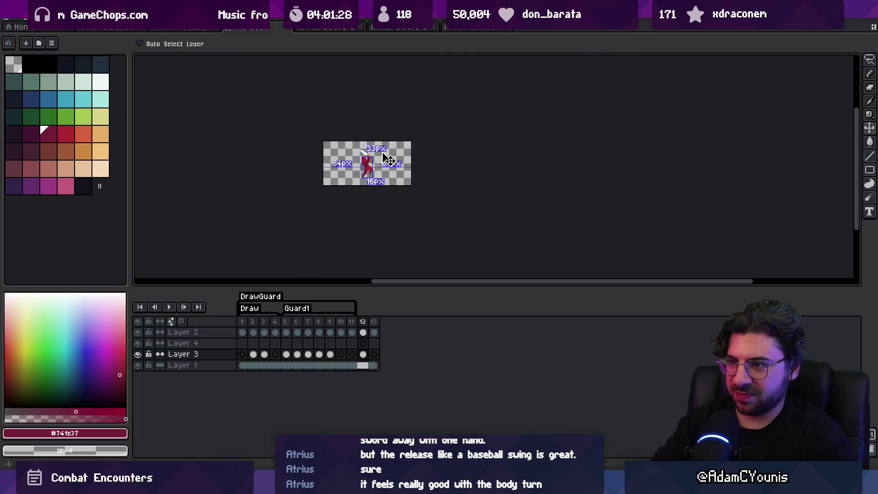
pyautogui.press('z')
pyautogui.scroll(4, 368, 178)
pyautogui.keyDown('alt'); pyautogui.click(368, 179); pyautogui.keyUp('alt')
pyautogui.press('b')
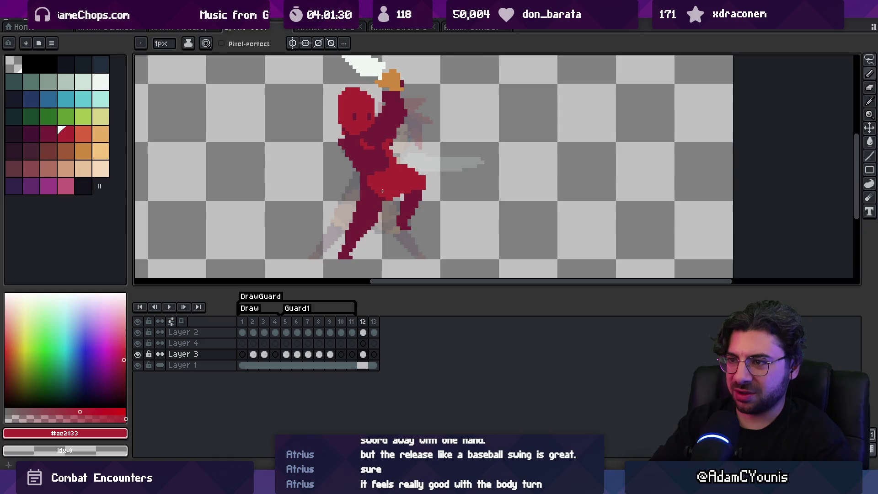
pyautogui.press('e')
pyautogui.press('b')
pyautogui.keyDown('alt'); pyautogui.click(384, 197); pyautogui.keyUp('alt')
# Step: Erase stray pixels on the figure and touch up the skirt's red shading
pyautogui.press('e')
pyautogui.click(391, 196)
pyautogui.keyDown('alt'); pyautogui.click(391, 197); pyautogui.keyUp('alt')
pyautogui.press('b')
pyautogui.keyDown('alt'); pyautogui.click(375, 167); pyautogui.keyUp('alt')
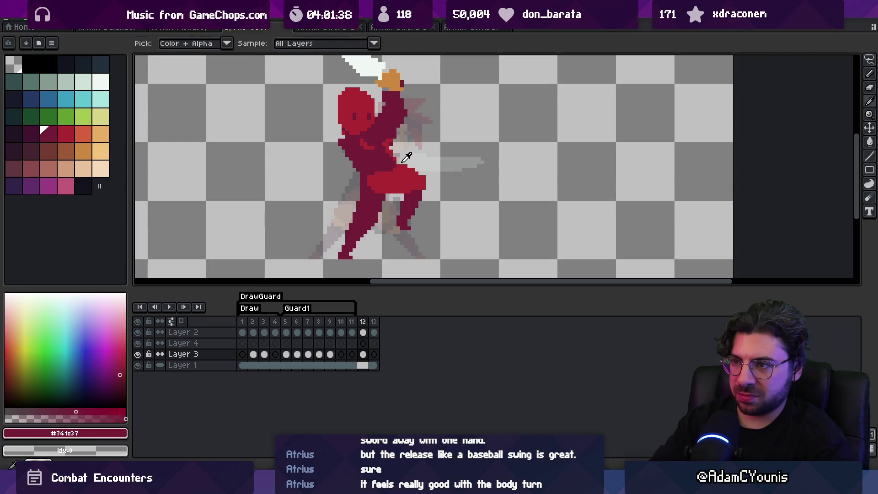
pyautogui.keyDown('alt'); pyautogui.click(407, 168); pyautogui.keyUp('alt')
pyautogui.press('e')
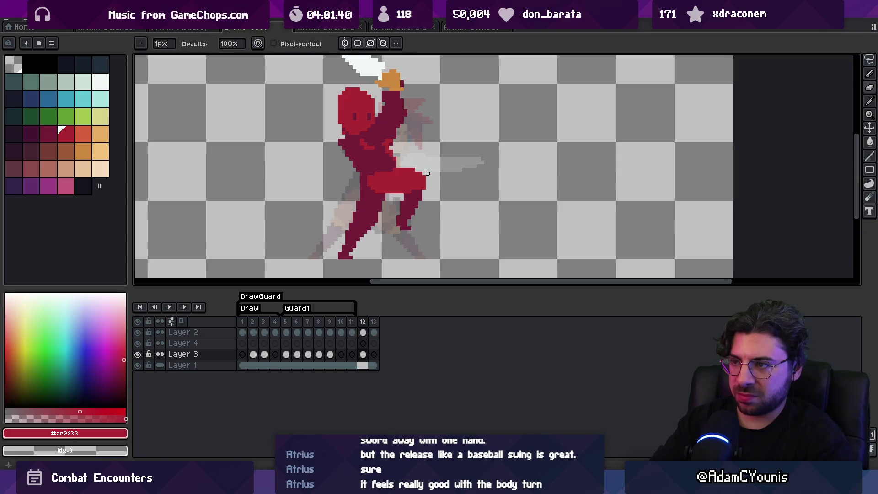
pyautogui.press('i')
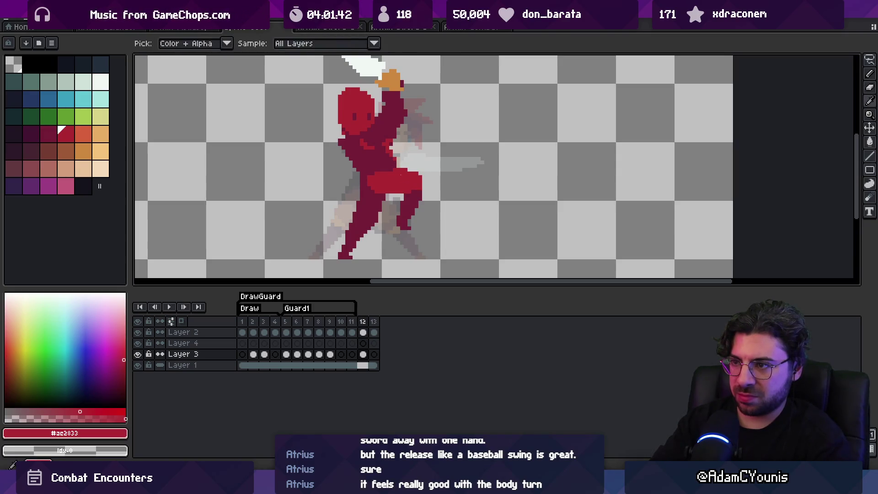
pyautogui.scroll(-3, 416, 170)
pyautogui.scroll(3, 402, 123)
pyautogui.keyDown('alt'); pyautogui.click(385, 144); pyautogui.keyUp('alt')
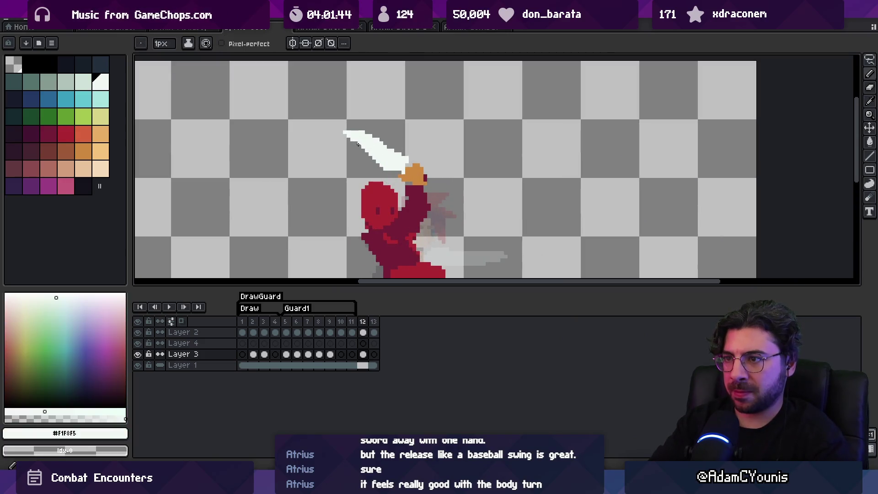
# Step: Clear an accidental Magic Wand selection and make the sword's layer active
pyautogui.press('e')
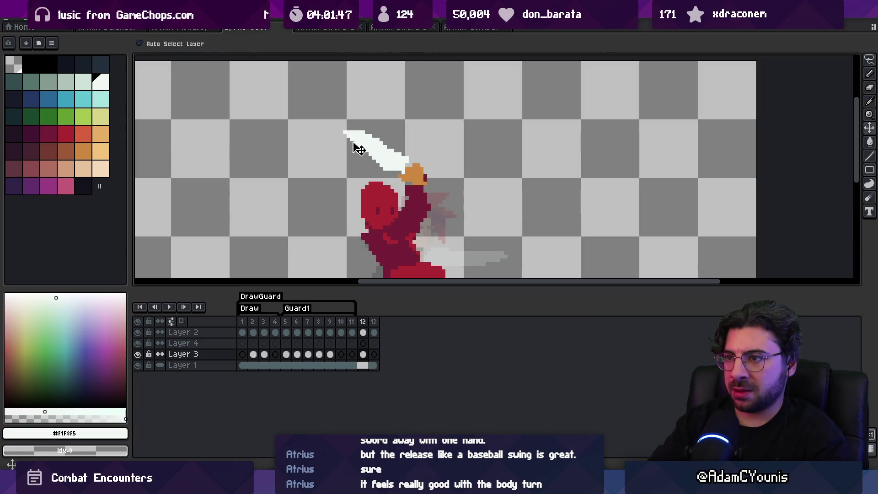
pyautogui.press('w')
pyautogui.click(354, 157)
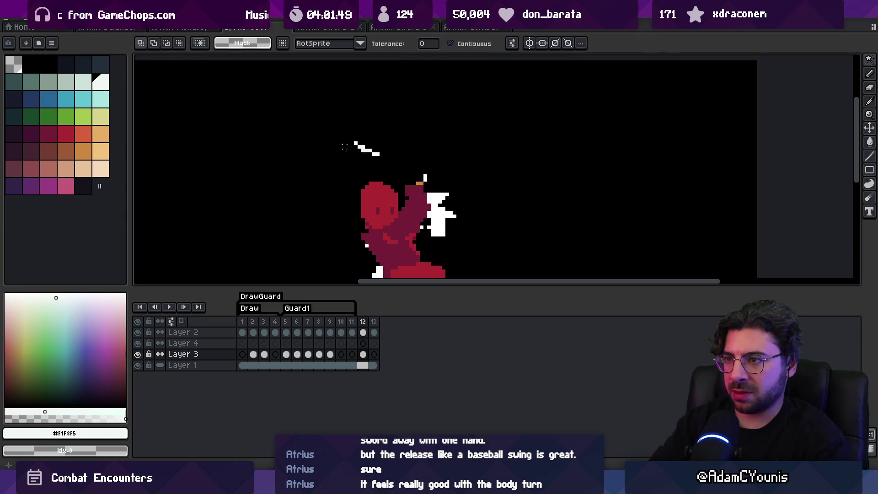
pyautogui.hotkey('ctrl', 'd')
pyautogui.press('b')
pyautogui.click(380, 147)
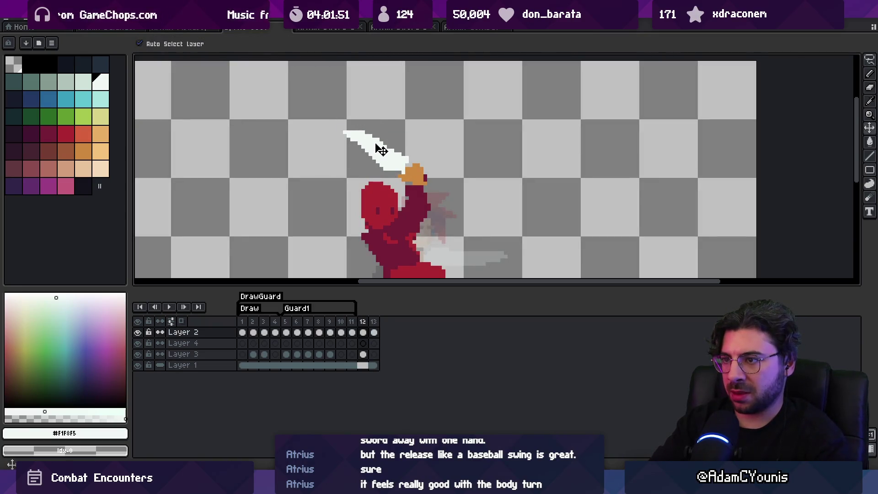
pyautogui.press('b')
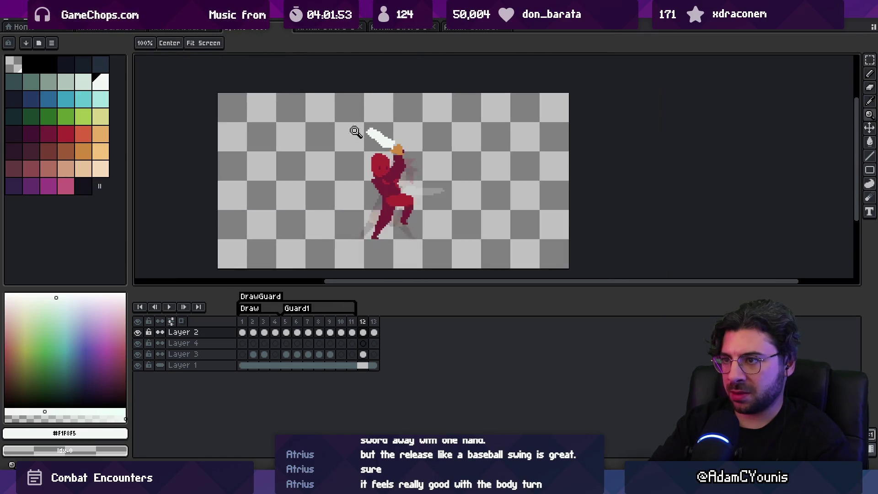
# Step: Erase the lower sword-tip pixels and add white ones higher so the tip points up
pyautogui.scroll(-2, 352, 132)
pyautogui.scroll(1, 361, 130)
pyautogui.rightClick(359, 126)
pyautogui.click(360, 123)
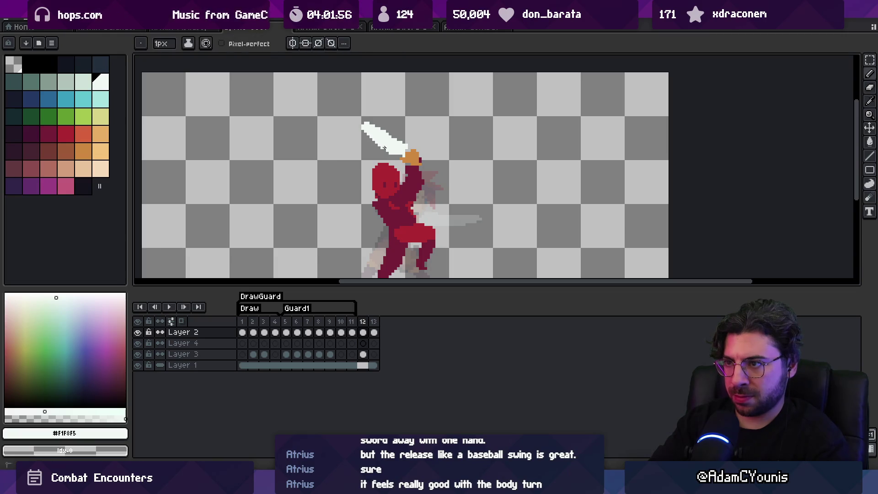
pyautogui.press('space')
pyautogui.scroll(-1, 389, 114)
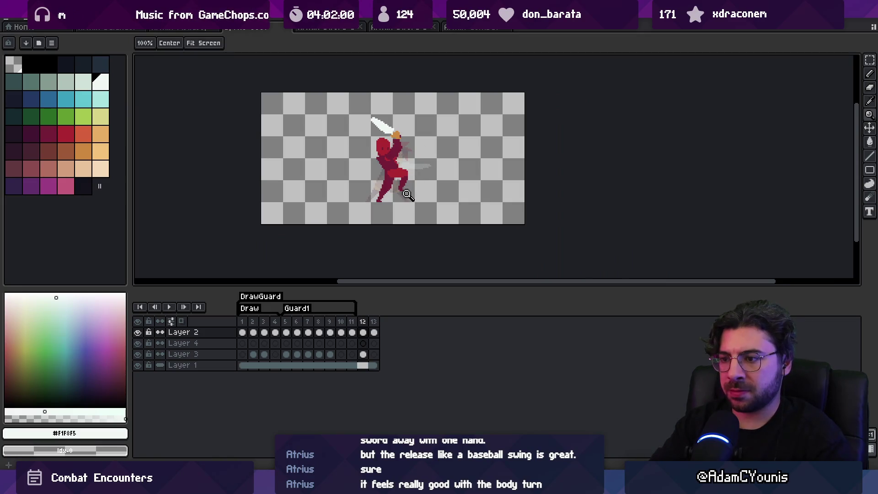
# Step: Create a Guard2 tag on frame 12 and add new frames to the sequence
pyautogui.rightClick(362, 322)
pyautogui.click(386, 364)
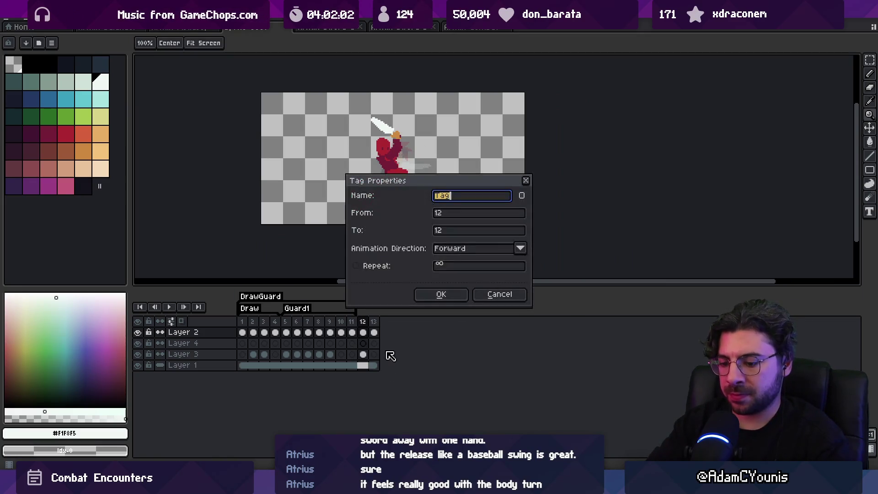
pyautogui.write('Guard2')
pyautogui.press('Return')
pyautogui.hotkey('alt', 'n')
pyautogui.hotkey('alt', 'n')
pyautogui.hotkey('alt', 'n')
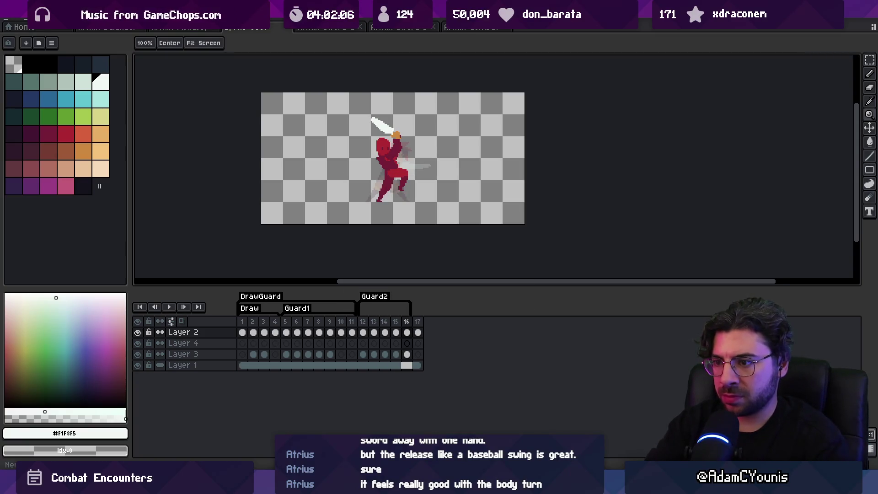
# Step: On frame 13, lasso the sword, rotate it about 7° and shift it about 15 px left
pyautogui.moveTo(284, 322); pyautogui.dragTo(323, 324)
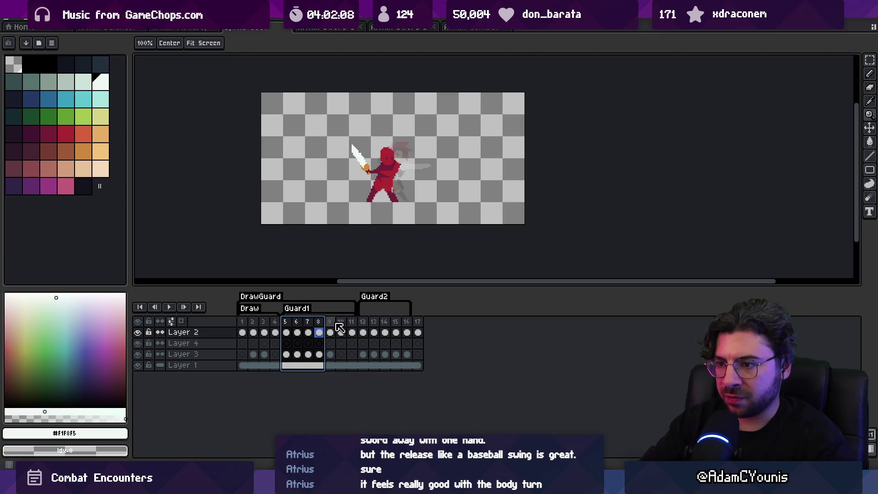
pyautogui.click(339, 326)
pyautogui.click(363, 324)
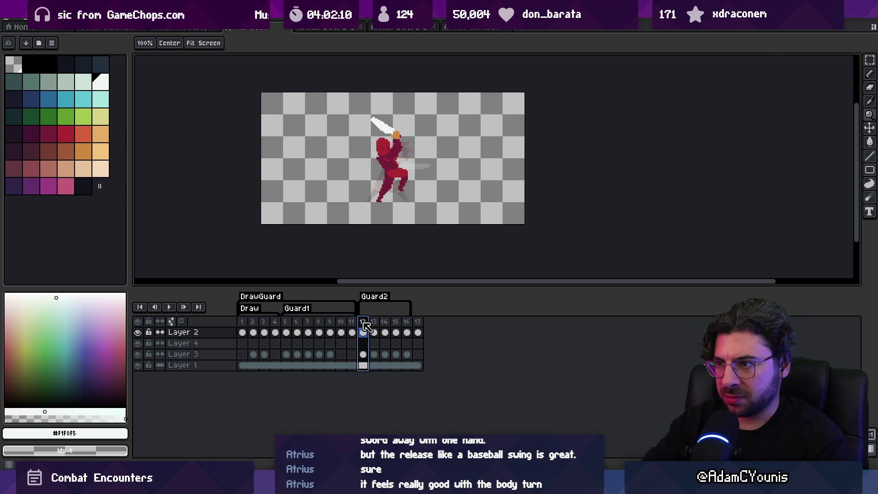
pyautogui.moveTo(370, 327); pyautogui.dragTo(374, 327)
pyautogui.click(375, 325)
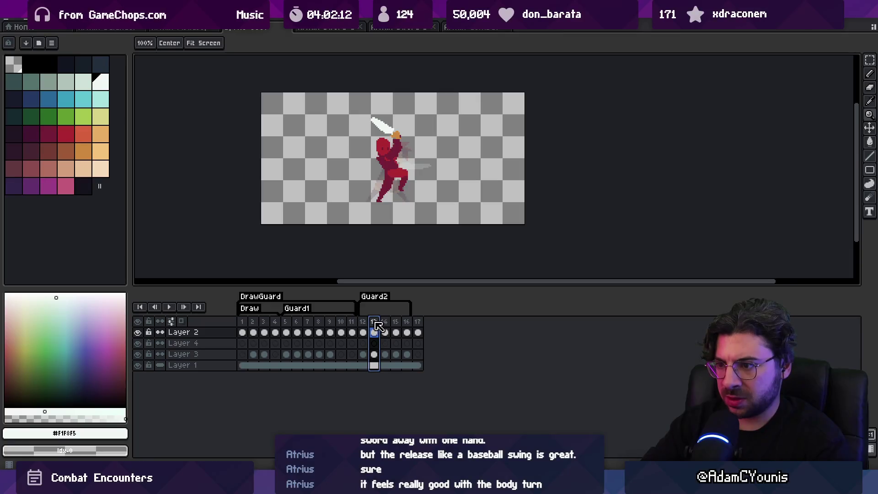
pyautogui.scroll(1, 410, 164)
pyautogui.press('q')
pyautogui.moveTo(364, 82)
pyautogui.mouseDown()
pyautogui.moveTo(365, 147)
pyautogui.moveTo(368, 81)
pyautogui.mouseUp()
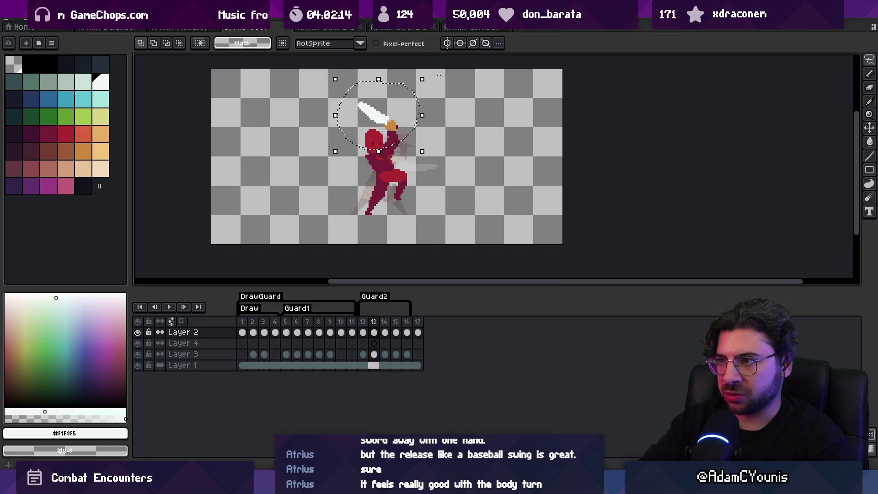
pyautogui.moveTo(429, 76); pyautogui.dragTo(432, 82)
pyautogui.moveTo(398, 124); pyautogui.dragTo(391, 125)
pyautogui.press('Return')
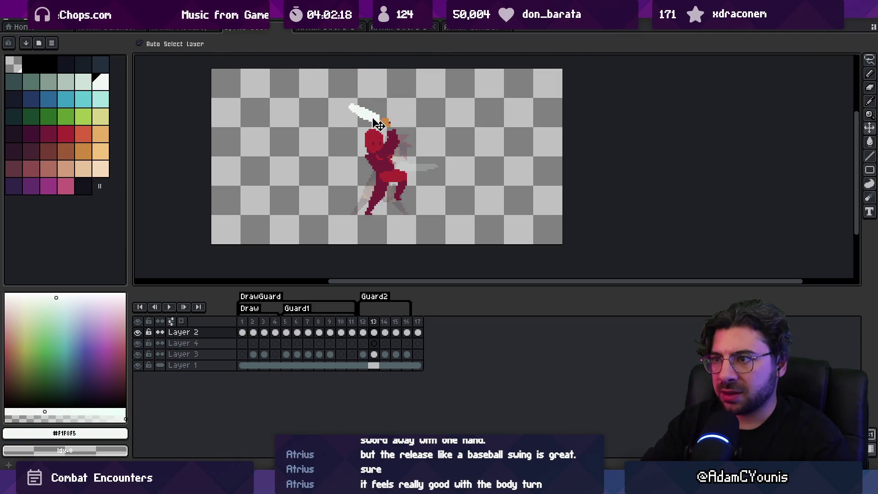
# Step: On frame 14, rotate the sword about 15° and lower it, then scrub frames 12–14
pyautogui.press('i')
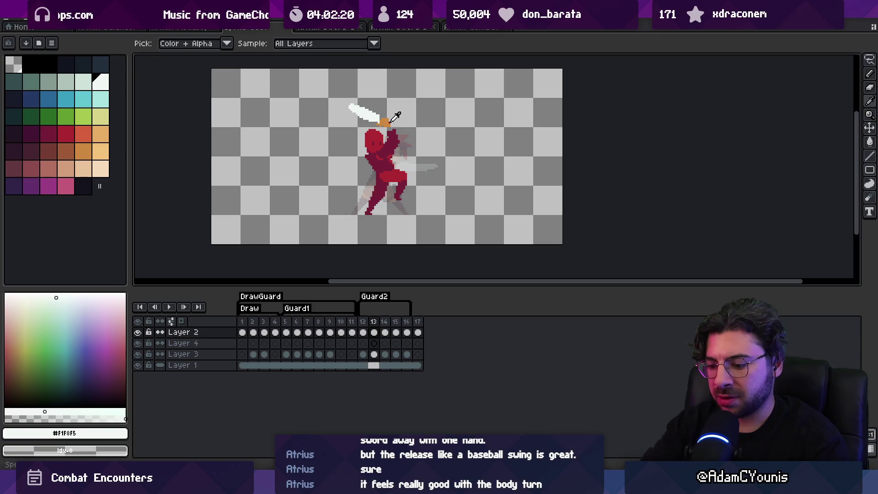
pyautogui.press('.')
pyautogui.press('q')
pyautogui.click(431, 80)
pyautogui.moveTo(431, 80); pyautogui.dragTo(391, 137)
pyautogui.press('Return')
pyautogui.moveTo(363, 322); pyautogui.dragTo(388, 321)
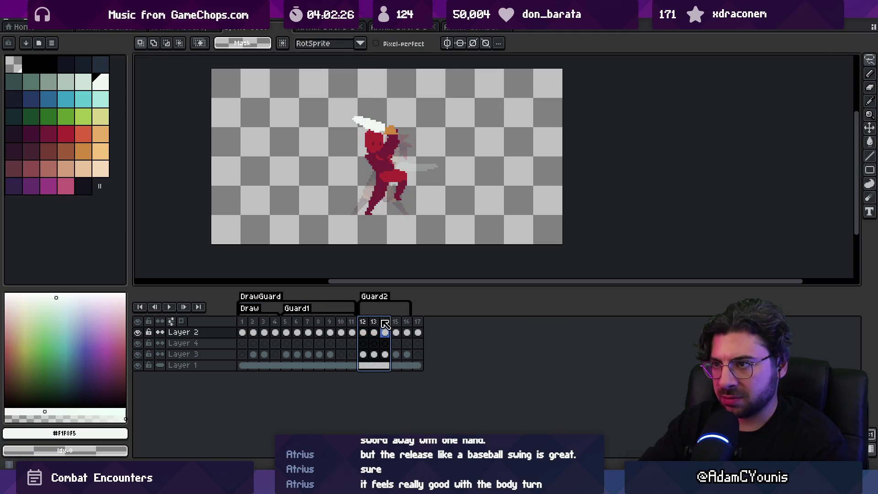
# Step: Rotate the sword on frame 13 so it lies flatter
pyautogui.press('v')
pyautogui.click(383, 136)
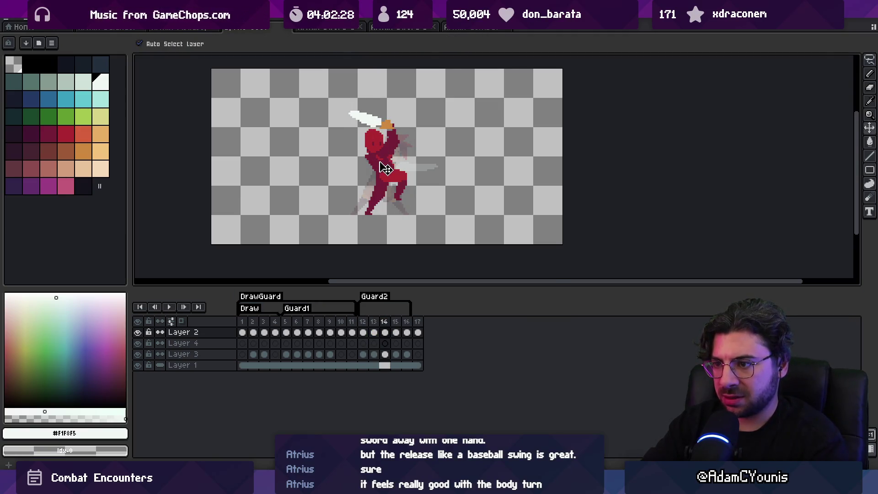
pyautogui.press(',')
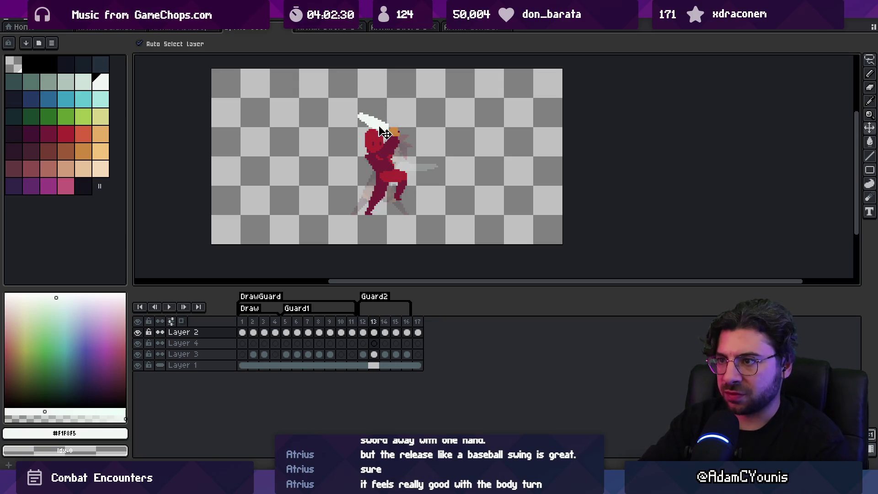
pyautogui.hotkey('ctrl', 't')
pyautogui.moveTo(431, 97); pyautogui.dragTo(400, 114)
pyautogui.press('Return')
# Step: Compare frames 12–14 and nudge the sword up and left
pyautogui.click(363, 321)
pyautogui.press('.')
pyautogui.press('.')
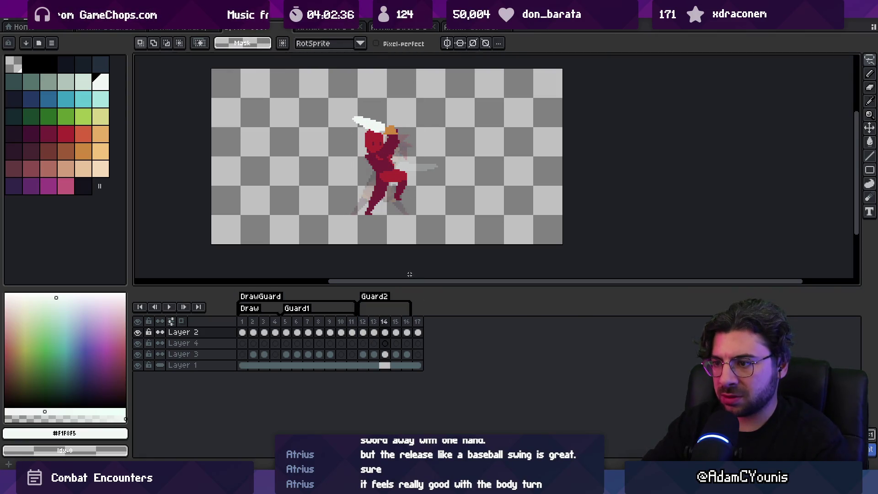
pyautogui.click(377, 333)
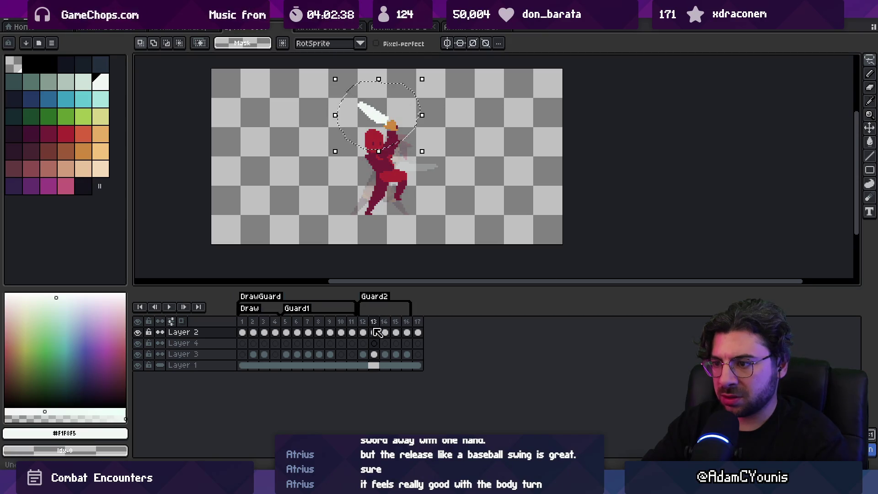
pyautogui.moveTo(362, 321); pyautogui.dragTo(388, 326)
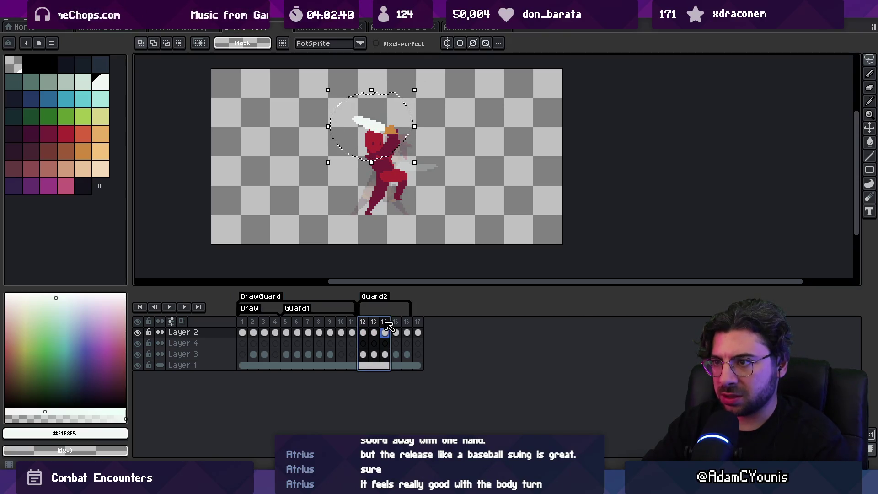
pyautogui.hotkey('ctrl', 'd')
pyautogui.moveTo(387, 134); pyautogui.dragTo(379, 129)
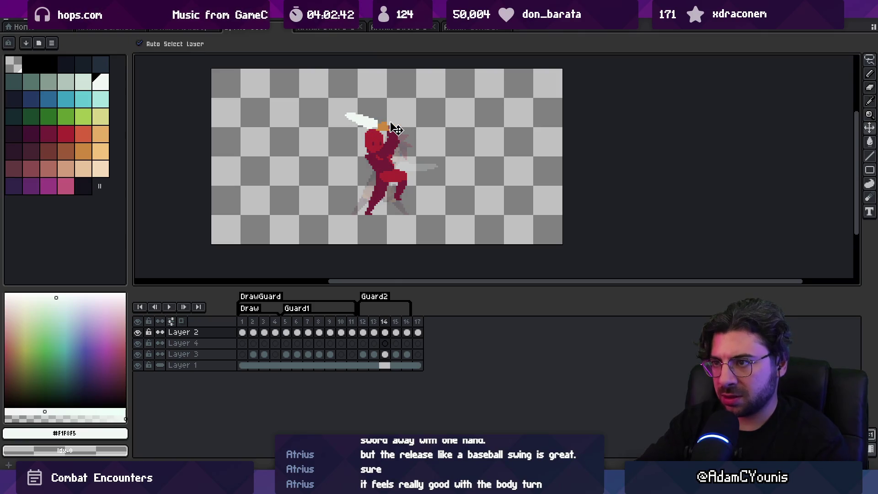
# Step: On frame 15, lasso and rotate the sword flat behind the head, then review frames 12–15
pyautogui.press('m')
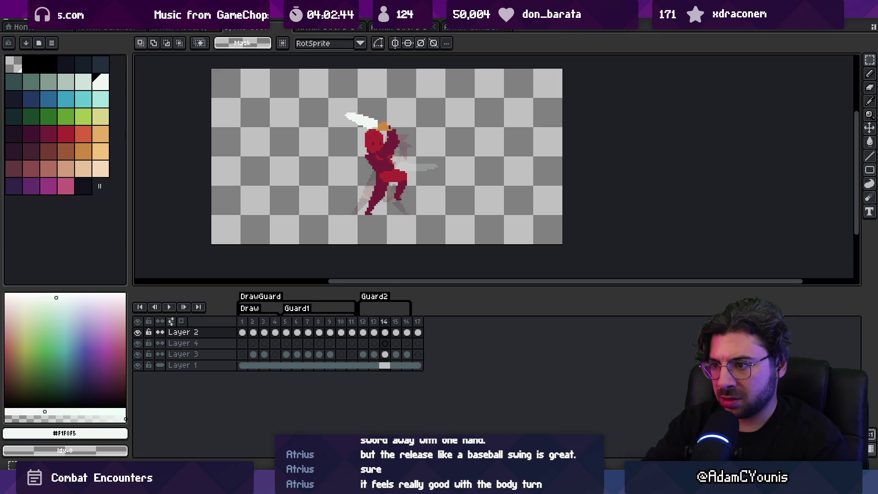
pyautogui.press('.')
pyautogui.press('q')
pyautogui.moveTo(376, 88)
pyautogui.mouseDown()
pyautogui.moveTo(391, 98)
pyautogui.moveTo(377, 87)
pyautogui.moveTo(406, 78)
pyautogui.moveTo(391, 141)
pyautogui.mouseUp()
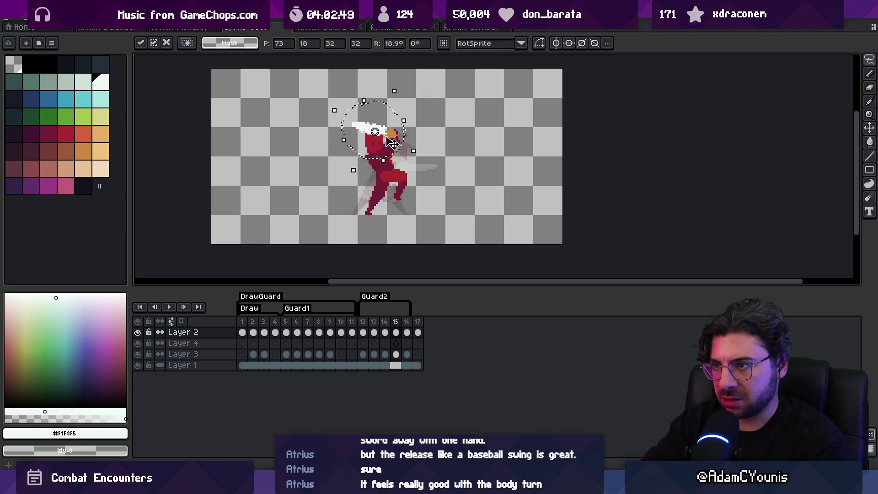
pyautogui.press('Return')
pyautogui.moveTo(362, 322); pyautogui.dragTo(399, 331)
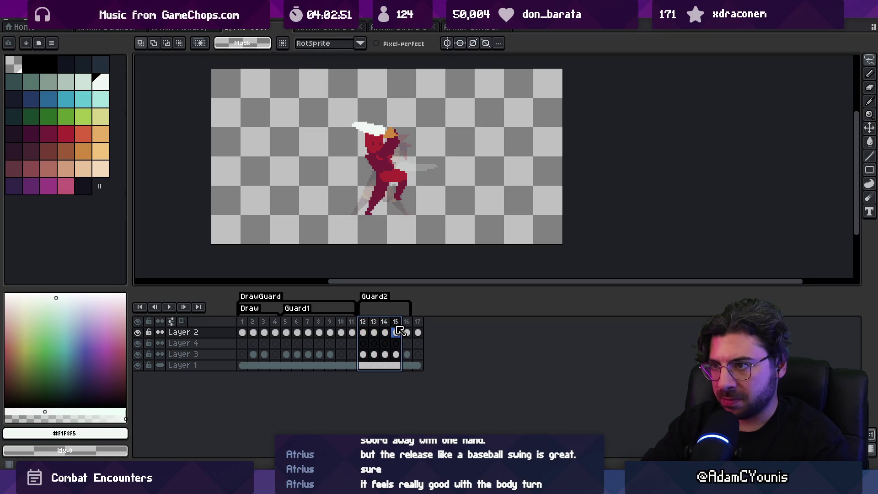
pyautogui.press('Escape')
pyautogui.press('b')
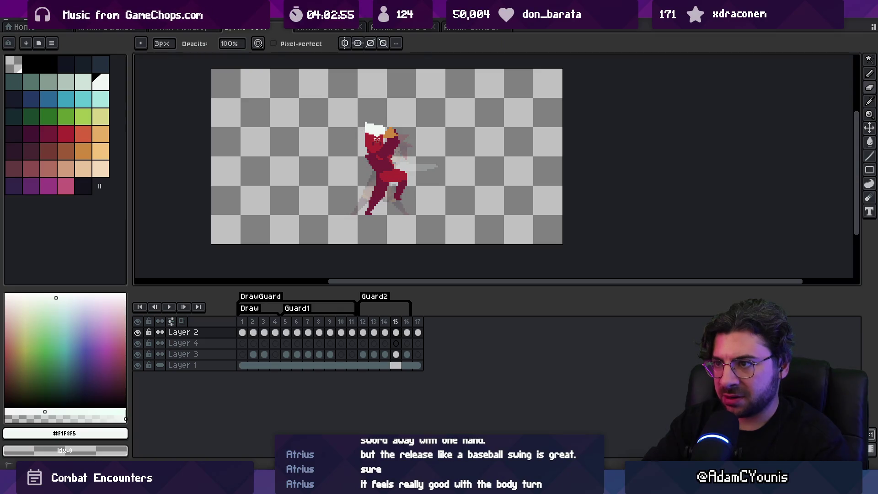
pyautogui.press('v')
pyautogui.scroll(1, 387, 126)
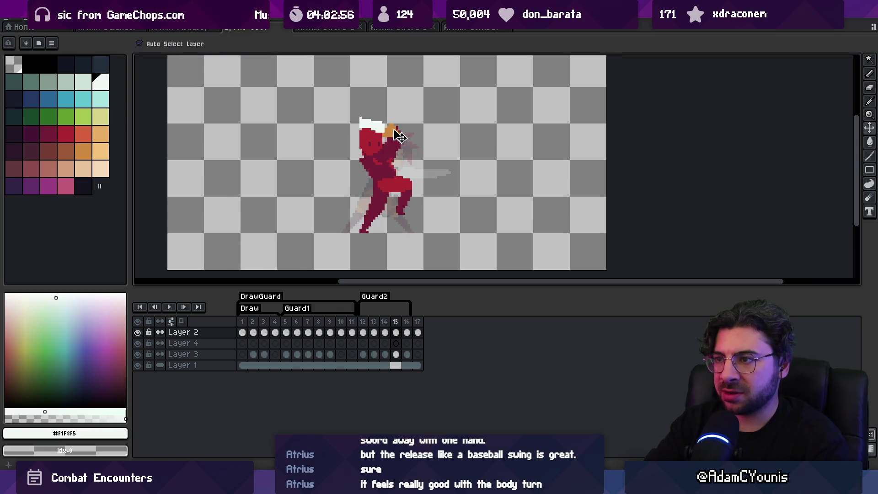
pyautogui.click(66, 151)
pyautogui.press('b')
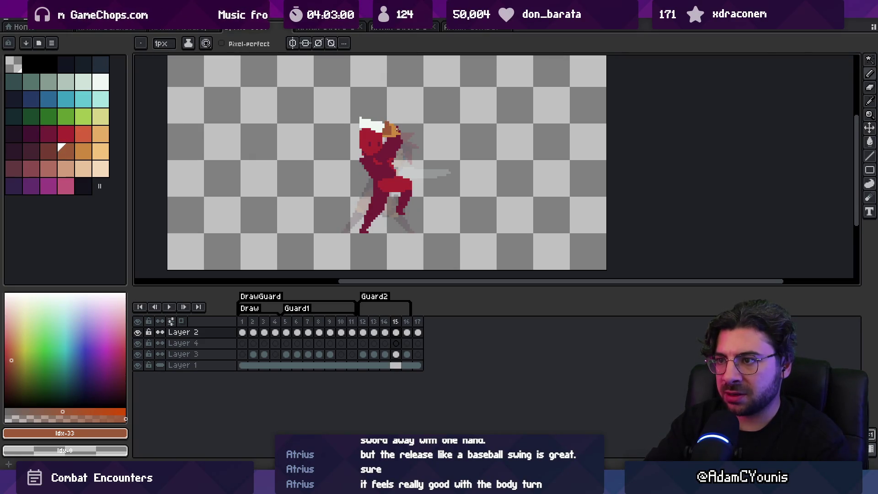
# Step: On frame 16, lasso the sword and squeeze it to a thin 7 px upright blade
pyautogui.press('m')
pyautogui.press('.')
pyautogui.moveTo(367, 88)
pyautogui.mouseDown()
pyautogui.moveTo(402, 92)
pyautogui.moveTo(407, 133)
pyautogui.mouseUp()
pyautogui.moveTo(338, 122)
pyautogui.mouseDown()
pyautogui.moveTo(392, 122)
pyautogui.moveTo(400, 146)
pyautogui.mouseUp()
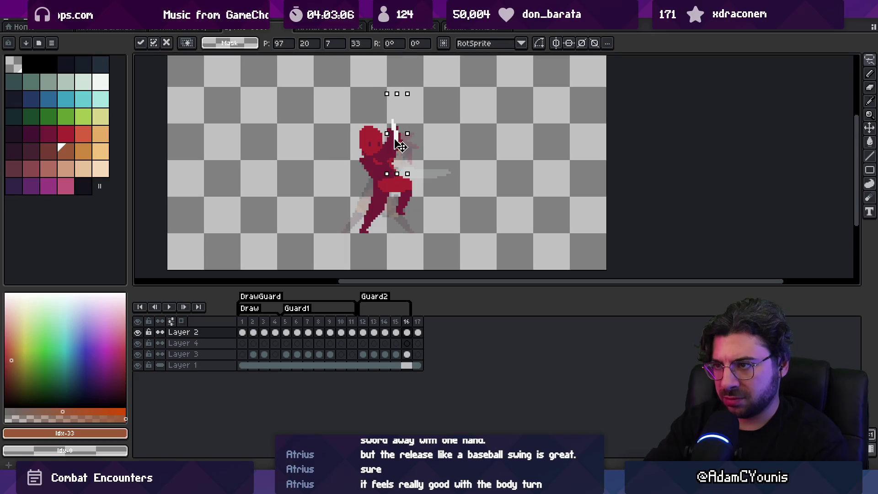
pyautogui.press('Return')
# Step: Eyedrop the orange and paint the hand with a 3 px brush
pyautogui.click(66, 151)
pyautogui.press('b')
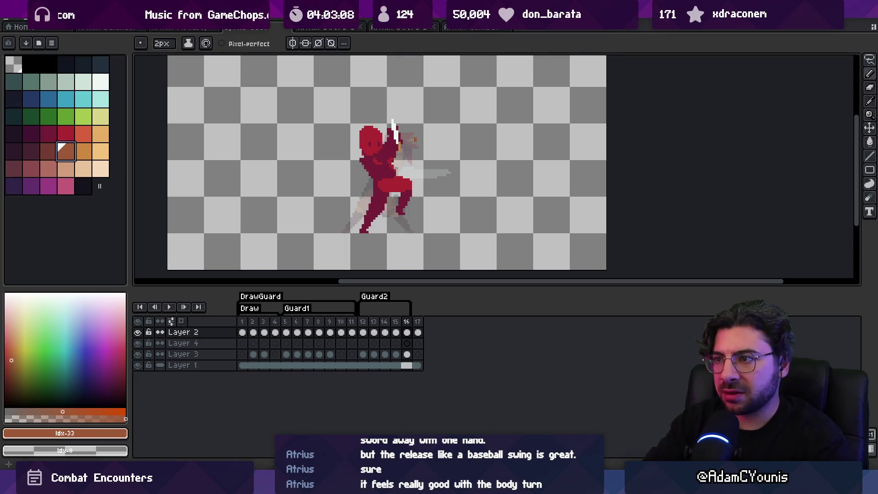
pyautogui.keyDown('alt'); pyautogui.click(391, 145); pyautogui.keyUp('alt')
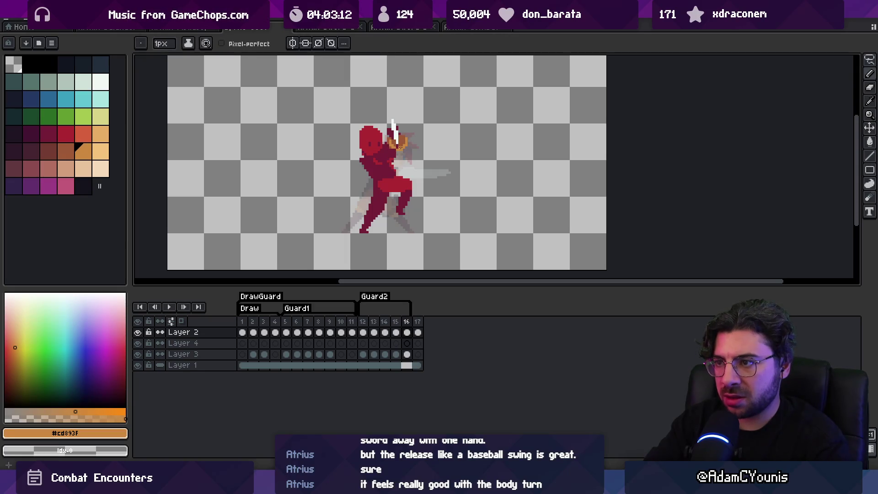
pyautogui.press('e')
pyautogui.hotkey('alt', 'Down')
pyautogui.hotkey('alt', 'Down')
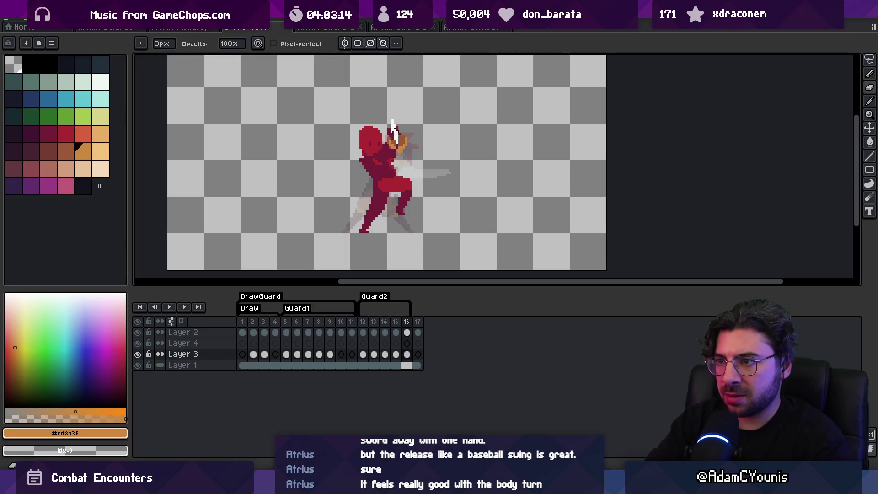
# Step: Select Guard2 frames 12–16 and play them back to review the animation
pyautogui.press('v')
pyautogui.moveTo(363, 321); pyautogui.dragTo(409, 325)
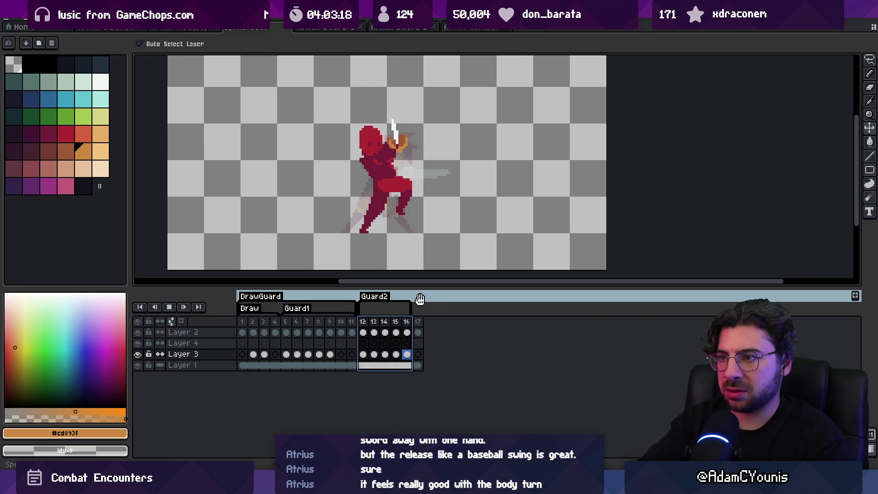
pyautogui.press('Escape')
pyautogui.press('z')
pyautogui.scroll(-3, 455, 128)
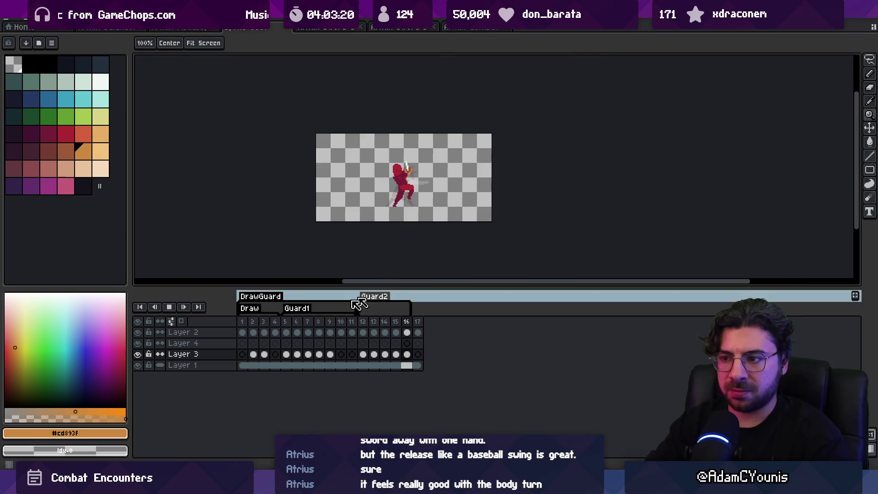
pyautogui.click(385, 322)
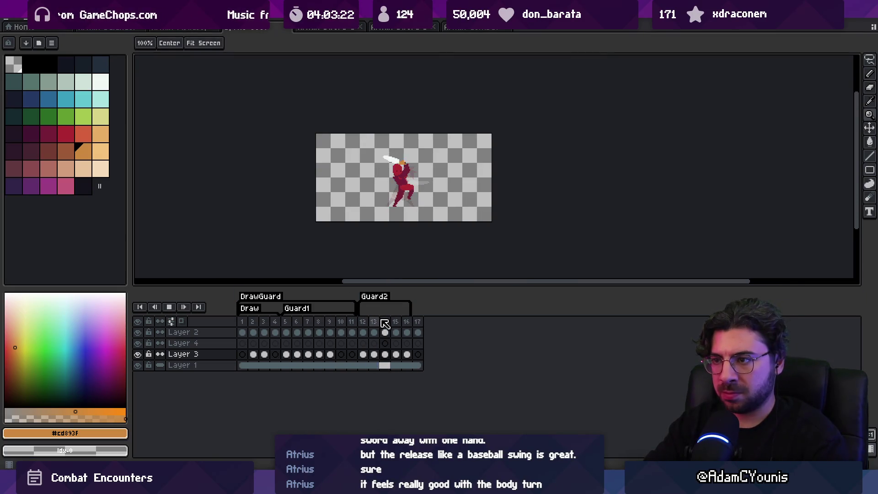
pyautogui.scroll(2, 423, 158)
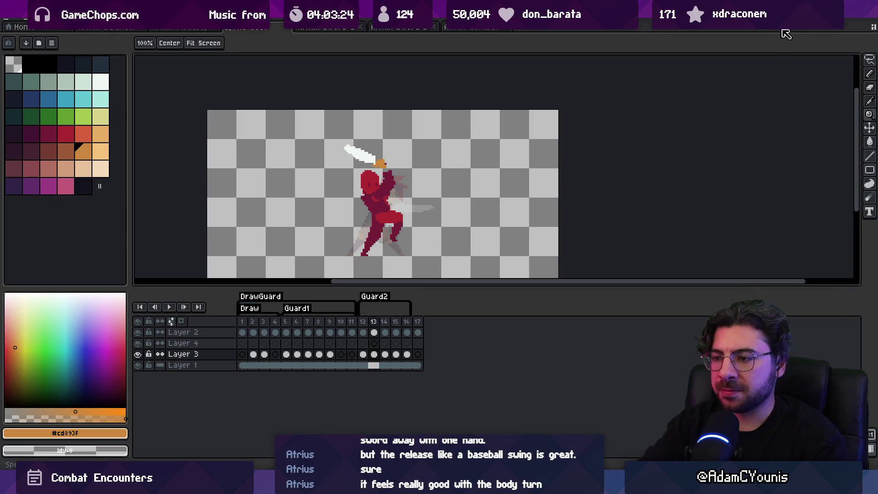
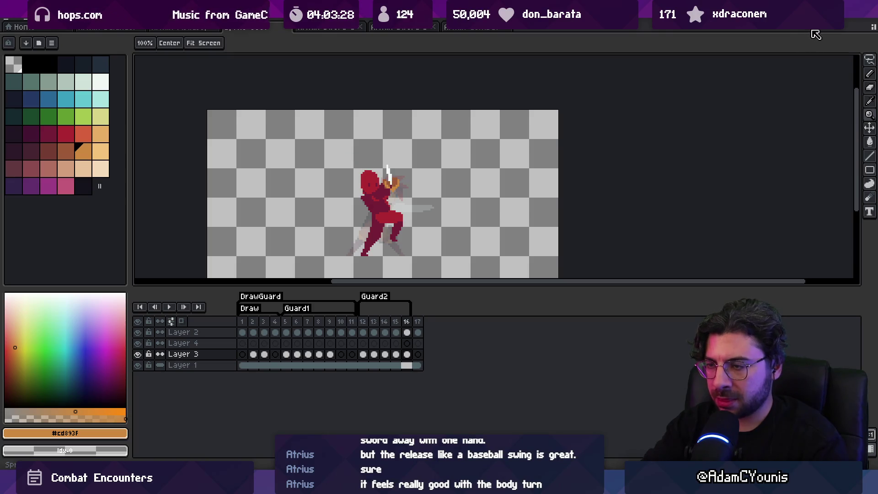
# Step: On Layer 2, undo the stray vertical white sword stroke
pyautogui.press('b')
pyautogui.press('v')
pyautogui.click(396, 179)
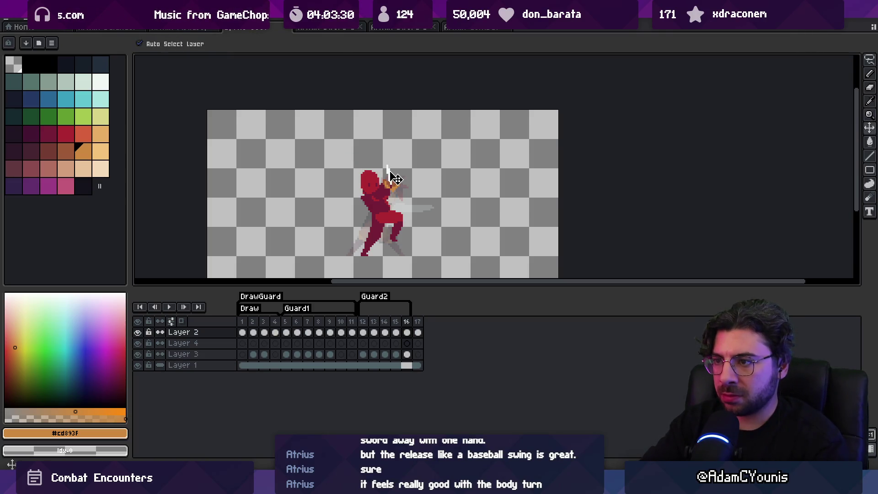
pyautogui.scroll(1, 396, 179)
pyautogui.press('i')
pyautogui.click(394, 179)
pyautogui.press('b')
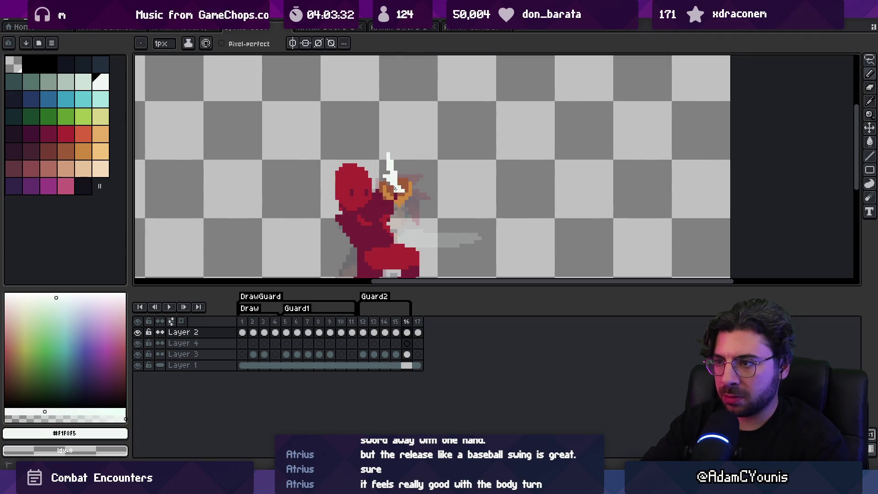
pyautogui.hotkey('ctrl', 'z')
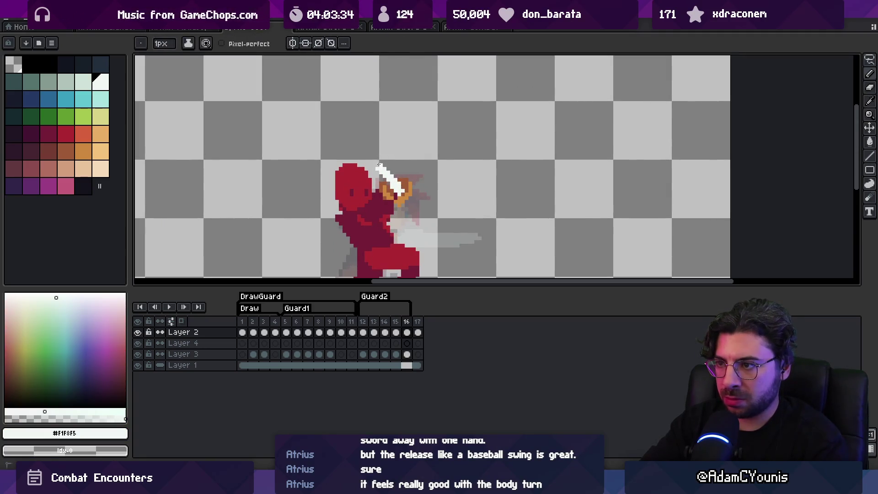
# Step: Zoom out and insert two new frames so the Guard2 tag reaches 19 frames
pyautogui.press('z')
pyautogui.scroll(-1, 385, 168)
pyautogui.moveTo(319, 322); pyautogui.dragTo(340, 325)
pyautogui.click(346, 324)
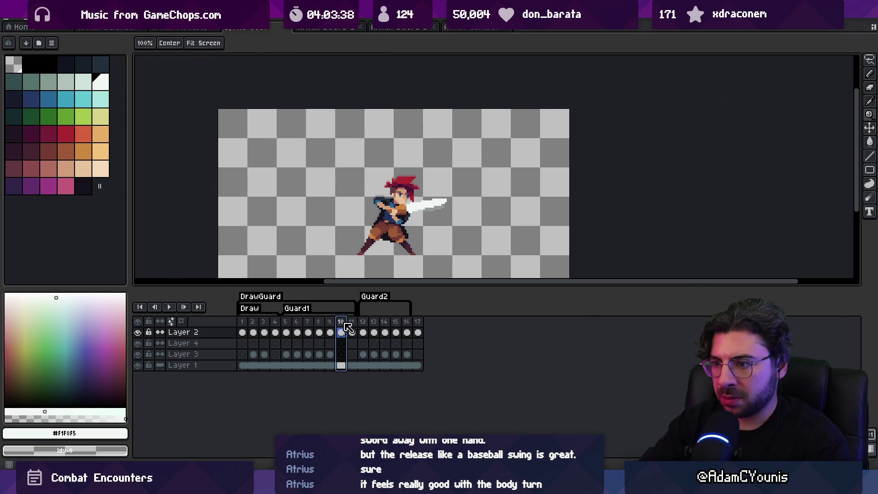
pyautogui.keyDown('shift'); pyautogui.click(353, 332); pyautogui.keyUp('shift')
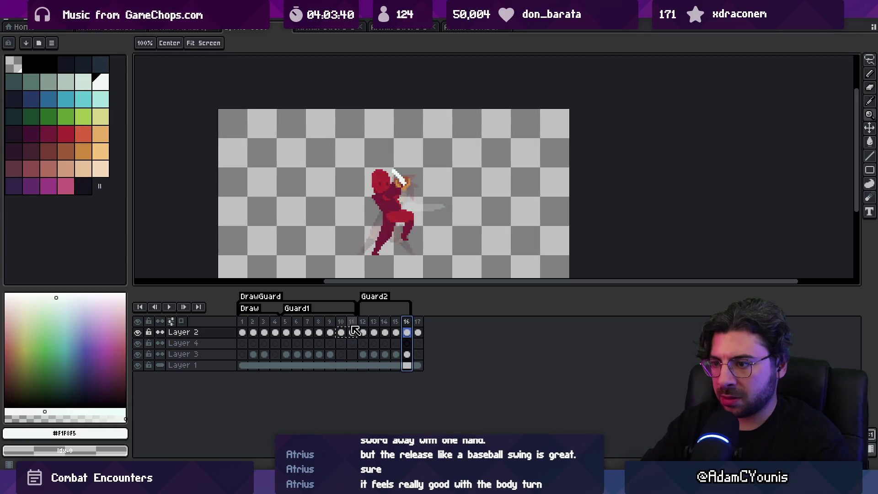
pyautogui.click(397, 323)
pyautogui.hotkey('alt', 'n')
pyautogui.hotkey('alt', 'n')
pyautogui.click(428, 322)
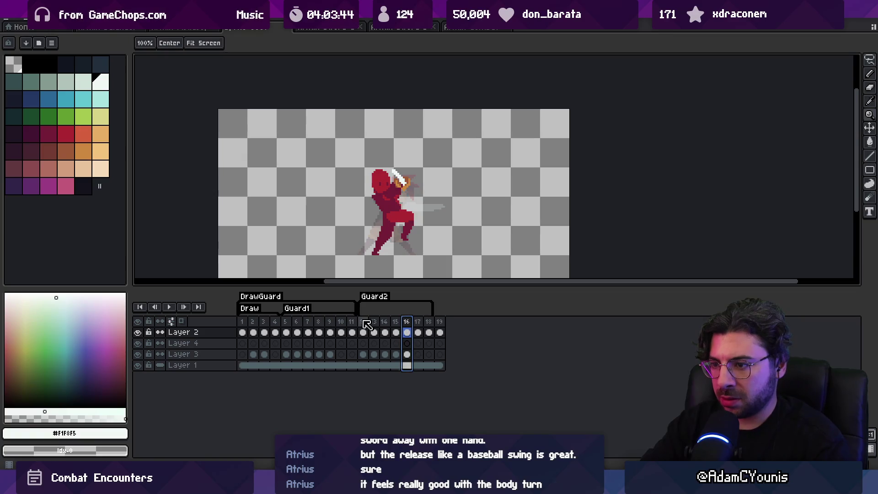
# Step: Compare poses by jumping to frame 5, selecting frames 12–14, then showing frame 16
pyautogui.click(288, 323)
pyautogui.moveTo(293, 326); pyautogui.dragTo(424, 324)
pyautogui.click(406, 324)
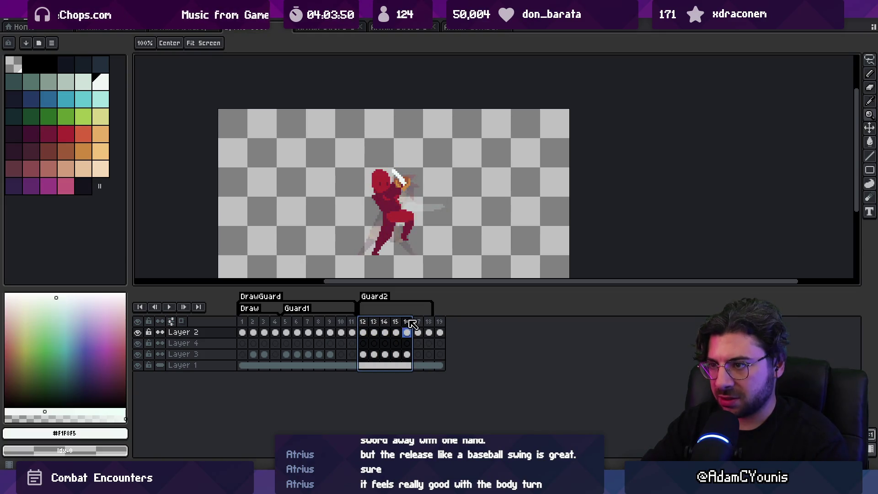
pyautogui.scroll(1, 406, 200)
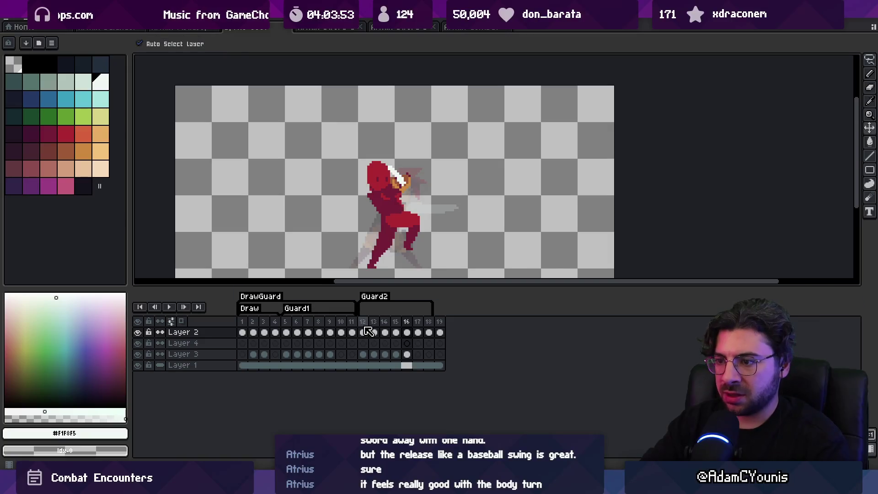
# Step: Select frames 12–13, lasso the character's head and nudge it left
pyautogui.click(363, 354)
pyautogui.press('m')
pyautogui.press('v')
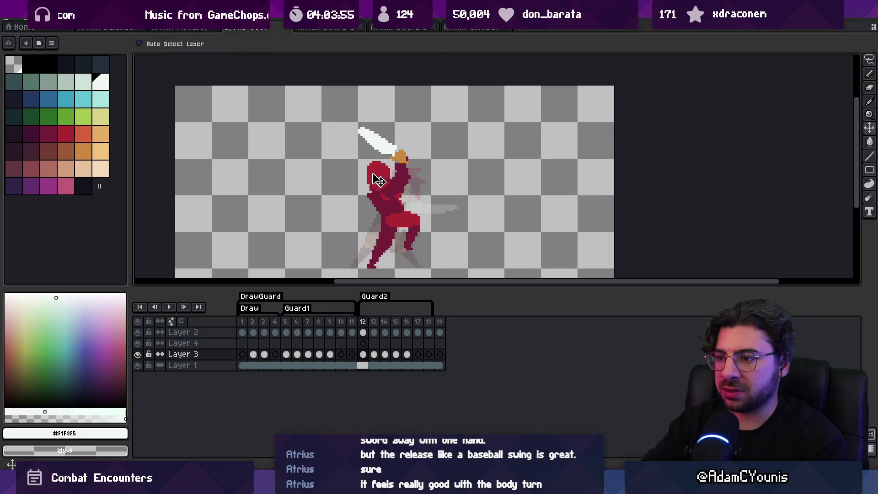
pyautogui.moveTo(362, 321); pyautogui.dragTo(373, 321)
pyautogui.press('m')
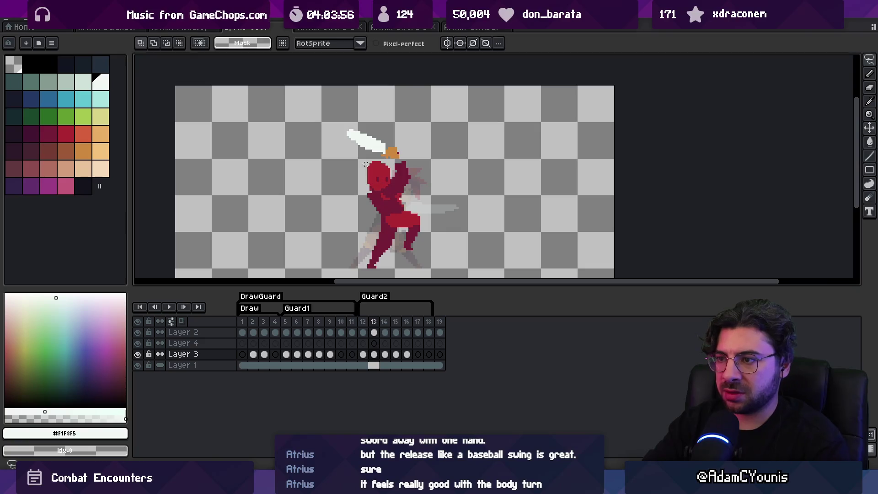
pyautogui.moveTo(392, 174)
pyautogui.mouseDown()
pyautogui.moveTo(365, 206)
pyautogui.moveTo(376, 156)
pyautogui.moveTo(394, 178)
pyautogui.mouseUp()
pyautogui.press('Return')
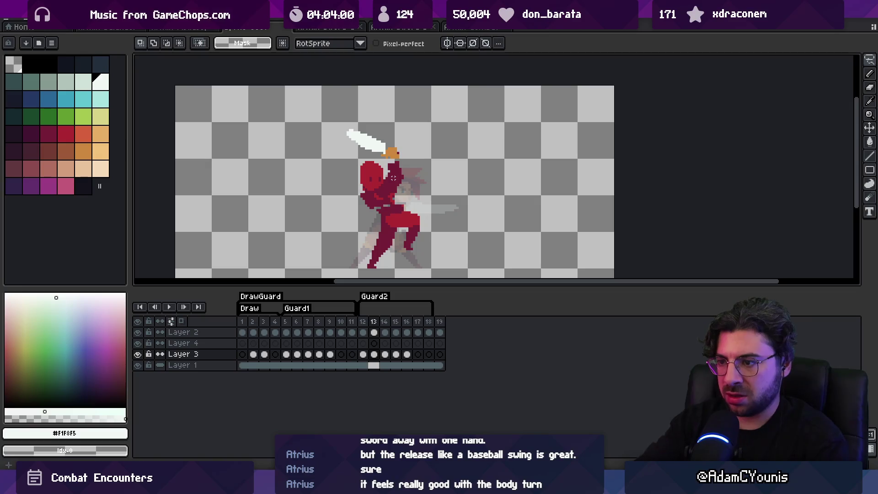
pyautogui.press('Right')
pyautogui.press('Right')
pyautogui.press('Left')
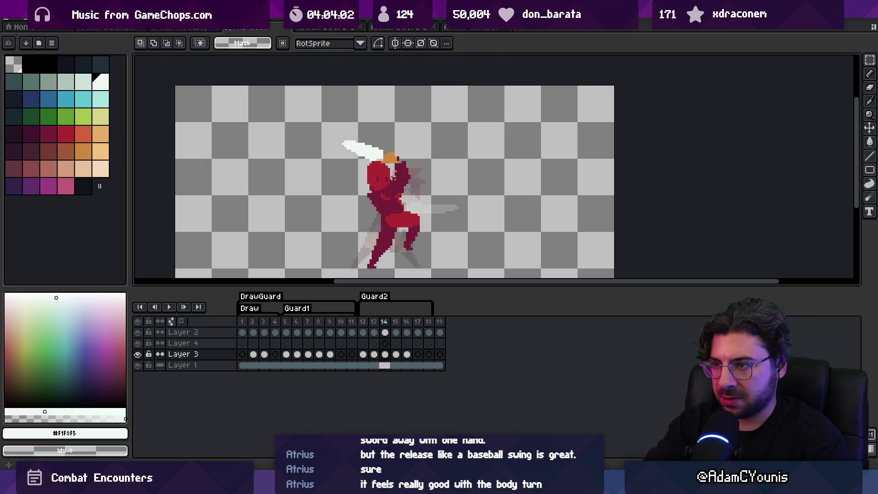
# Step: Outline the upper arm on frame 14 and pick the dark red colour
pyautogui.press('q')
pyautogui.moveTo(406, 151); pyautogui.dragTo(417, 185)
pyautogui.click(45, 130)
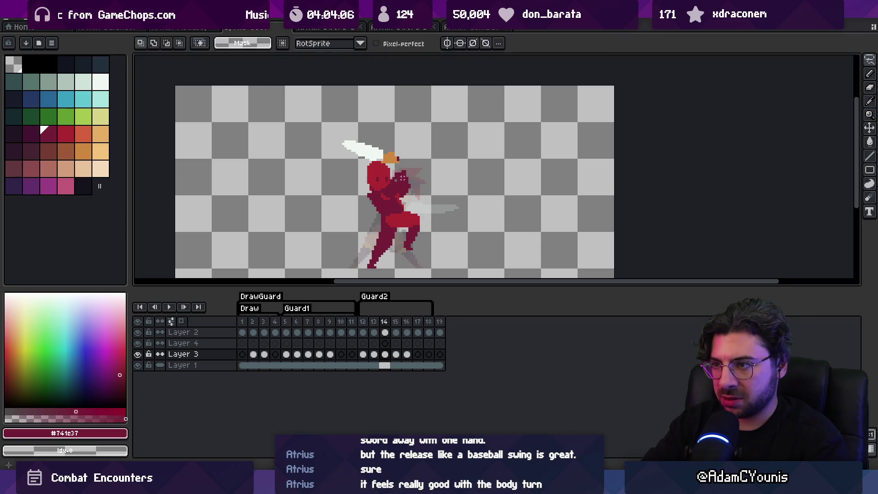
pyautogui.press('b')
pyautogui.press('e')
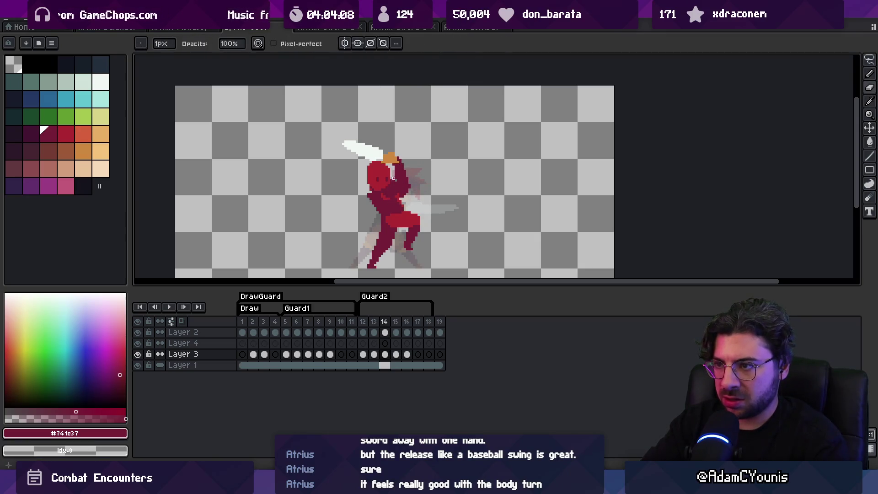
pyautogui.press('i')
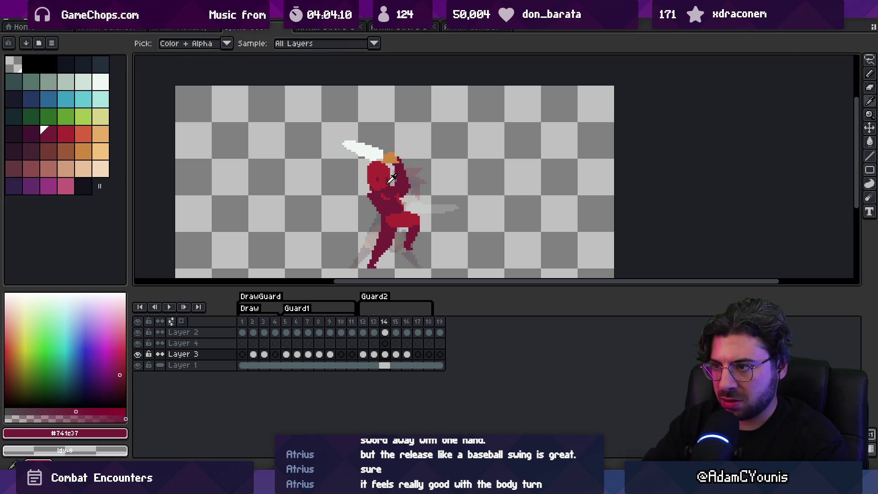
pyautogui.press('b')
# Step: Flip frames 12–13 to check motion, then reposition and commit the head on frame 12
pyautogui.press(',')
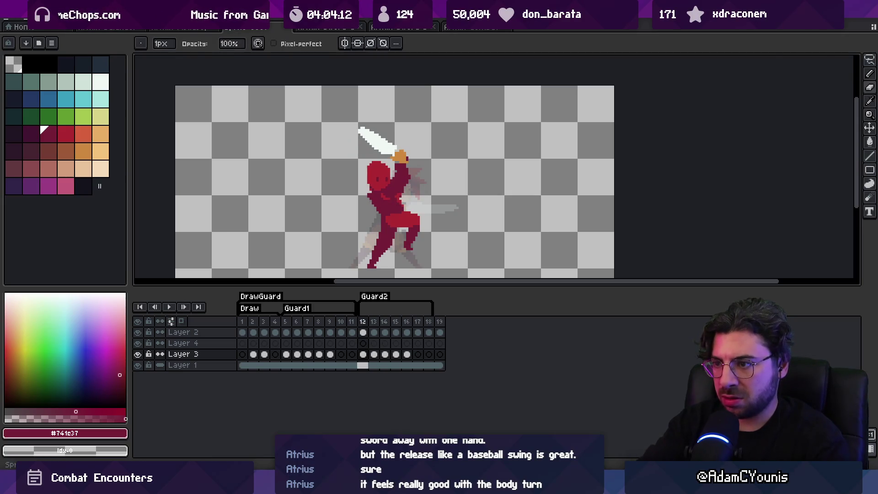
pyautogui.press('m')
pyautogui.press('.')
pyautogui.press(',')
pyautogui.press(',')
pyautogui.press('.')
pyautogui.press(',')
pyautogui.press(',')
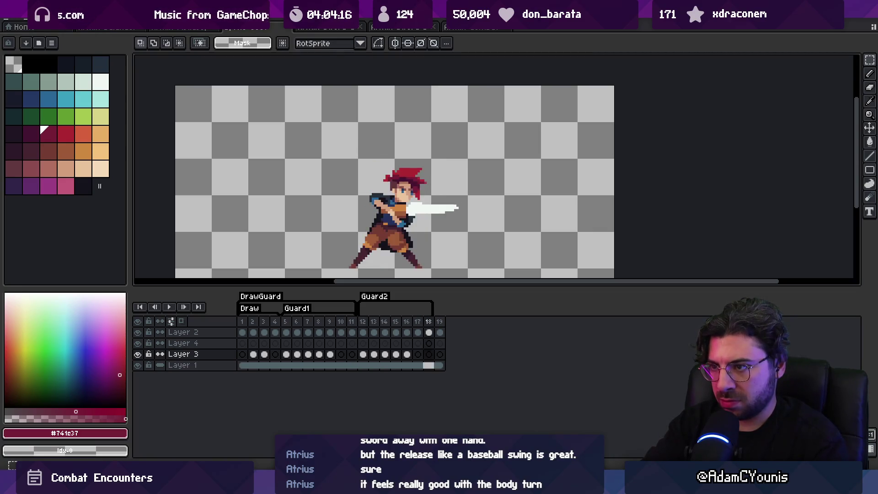
pyautogui.press('.')
pyautogui.press('q')
pyautogui.moveTo(420, 183); pyautogui.dragTo(361, 137)
pyautogui.click(385, 182)
pyautogui.press('Return')
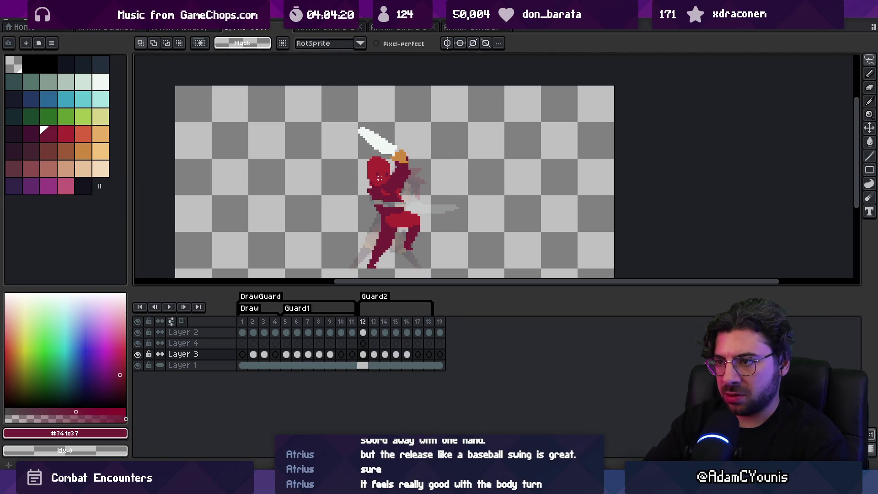
# Step: Move the head on frame 13 and the head and sword on frame 14, committing each
pyautogui.press('Right')
pyautogui.moveTo(358, 159)
pyautogui.mouseDown()
pyautogui.moveTo(385, 204)
pyautogui.moveTo(396, 159)
pyautogui.moveTo(382, 173)
pyautogui.mouseUp()
pyautogui.press('Return')
pyautogui.press('Right')
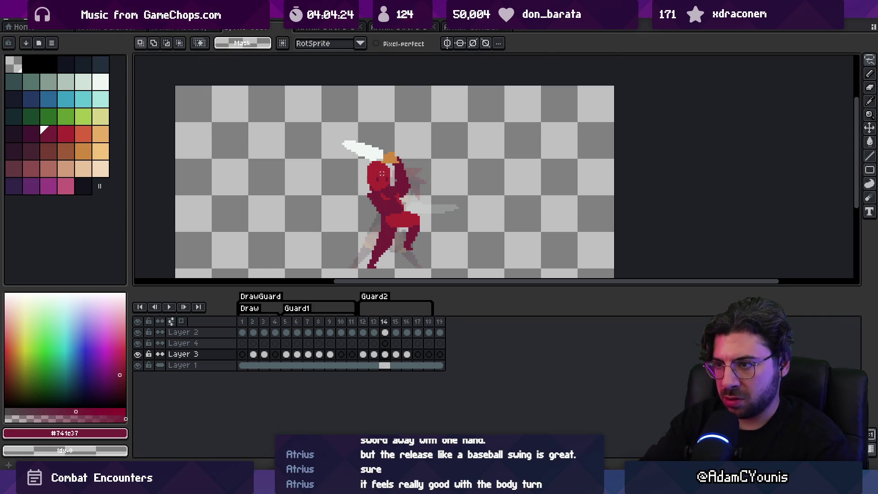
pyautogui.moveTo(379, 133); pyautogui.dragTo(425, 148)
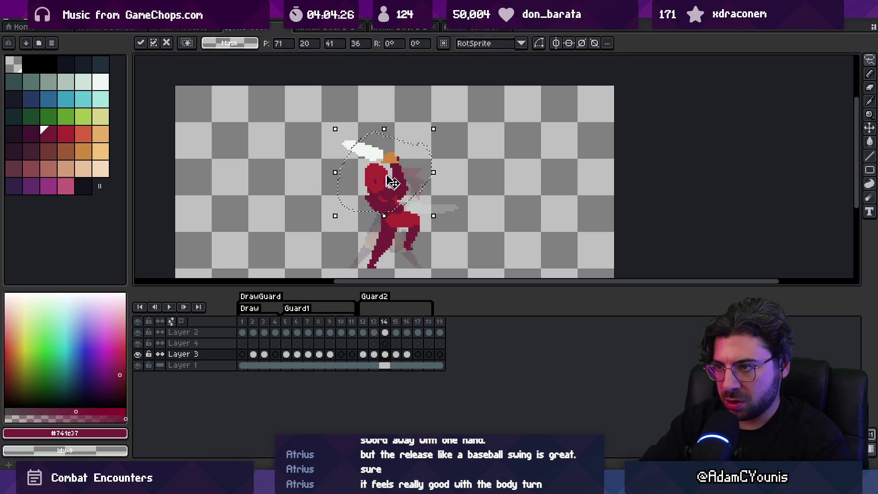
pyautogui.press('Return')
pyautogui.press('Left')
pyautogui.press('Left')
pyautogui.press('Right')
pyautogui.press('Right')
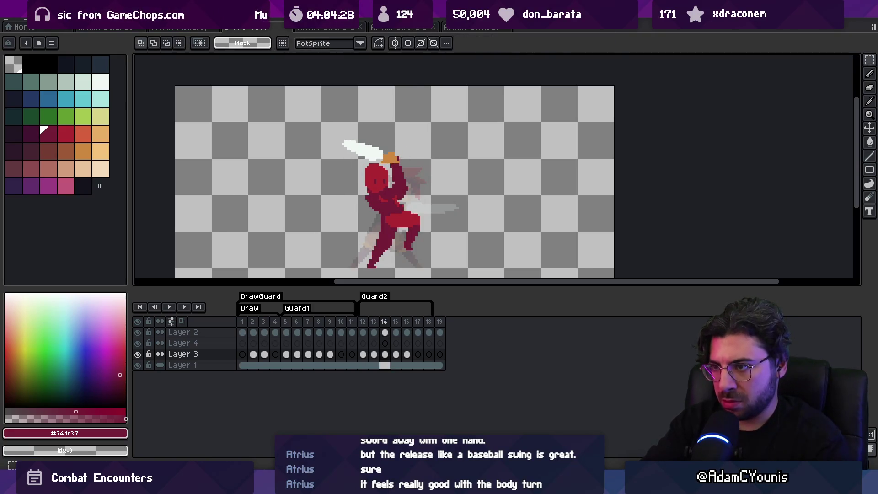
pyautogui.press('Right')
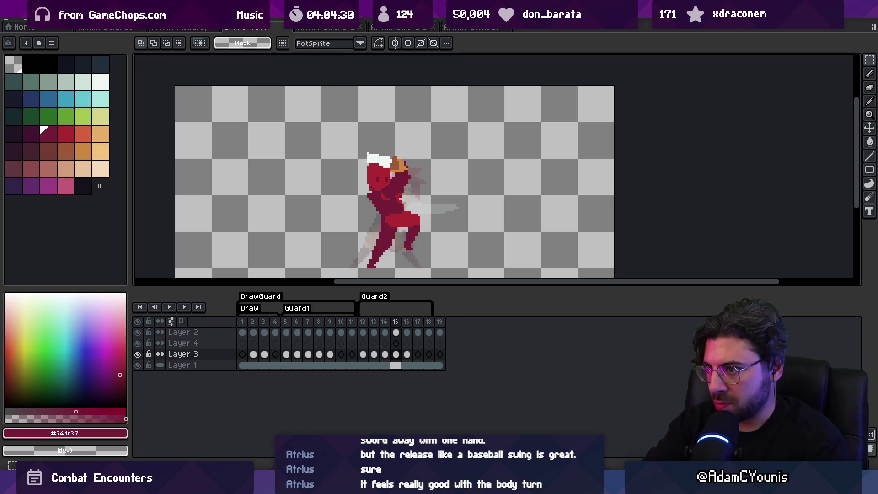
# Step: Sample the bright and dark reds from the sketch and switch to the eraser
pyautogui.press('b')
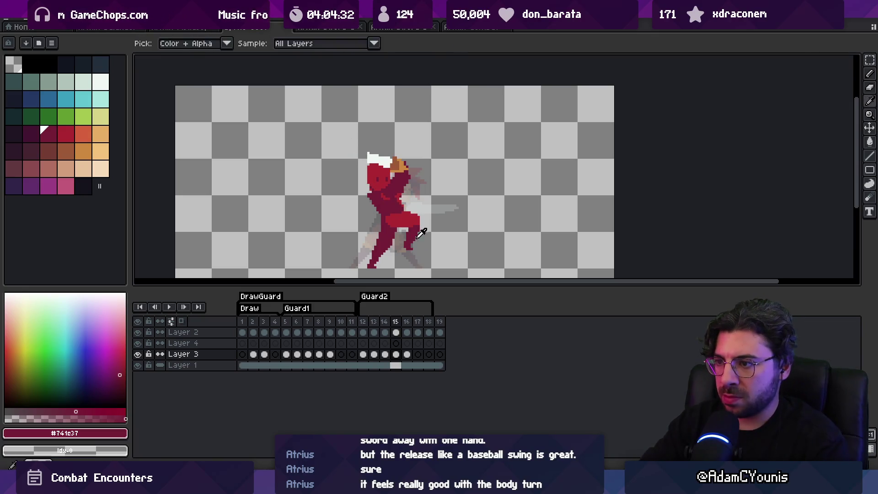
pyautogui.press('e')
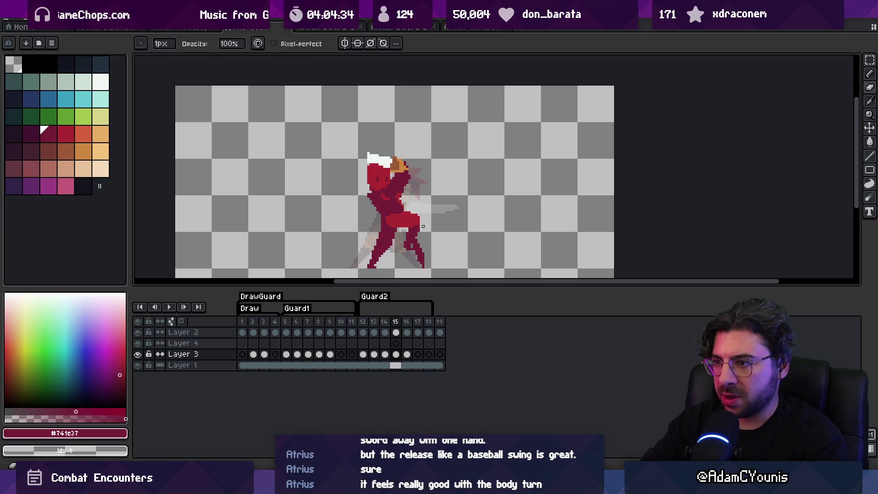
pyautogui.keyDown('alt'); pyautogui.click(412, 213); pyautogui.keyUp('alt')
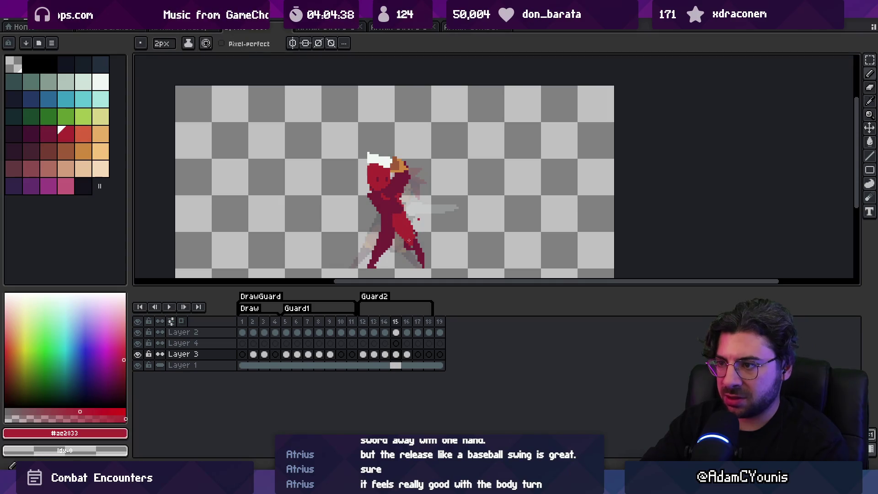
pyautogui.press('b')
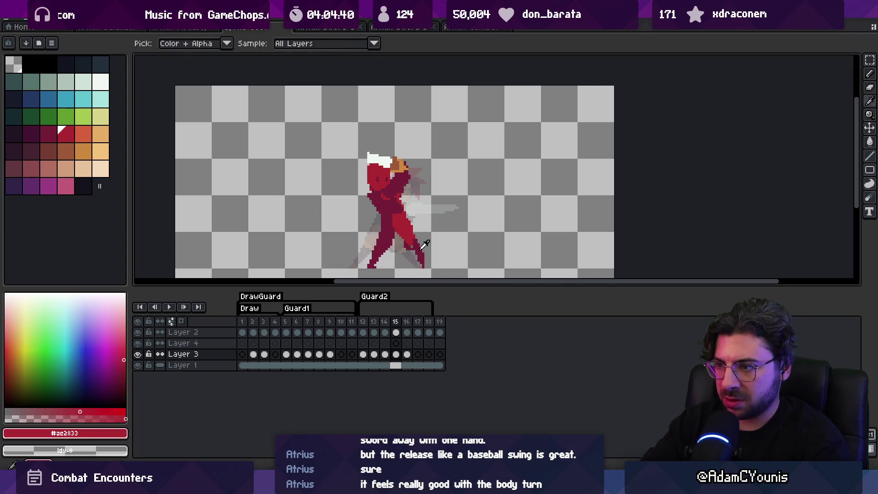
pyautogui.keyDown('alt'); pyautogui.click(414, 249); pyautogui.keyUp('alt')
pyautogui.press('e')
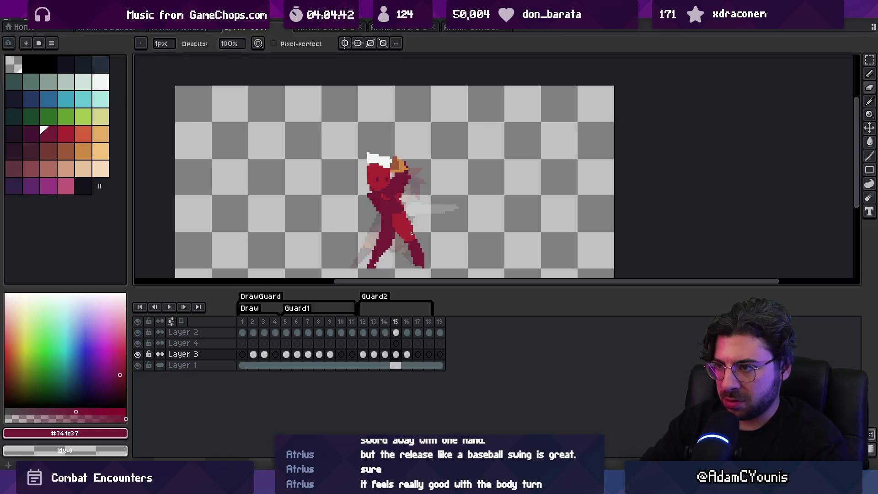
# Step: On frame 16, repaint the right leg below the body in bright red
pyautogui.press('Right')
pyautogui.press('b')
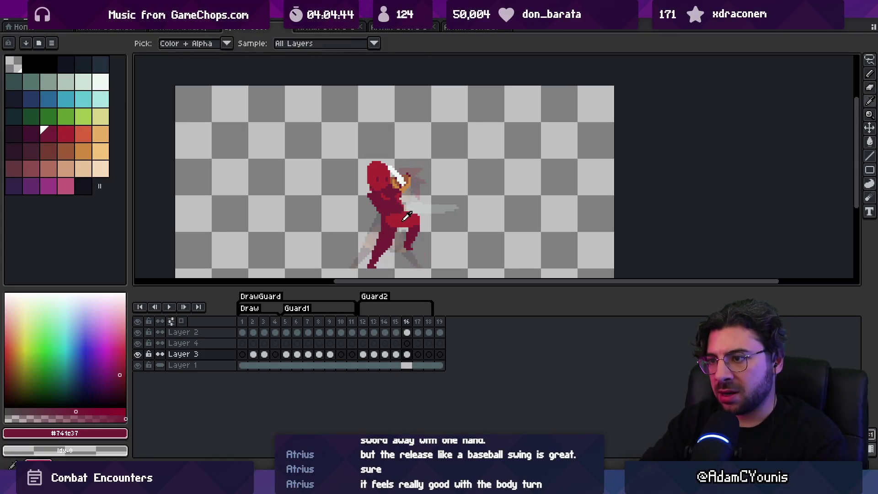
pyautogui.keyDown('alt'); pyautogui.click(392, 208); pyautogui.keyUp('alt')
pyautogui.moveTo(414, 206)
pyautogui.mouseDown()
pyautogui.moveTo(409, 247)
pyautogui.moveTo(392, 264)
pyautogui.moveTo(388, 226)
pyautogui.moveTo(390, 242)
pyautogui.moveTo(378, 249)
pyautogui.moveTo(394, 227)
pyautogui.mouseUp()
pyautogui.keyDown('alt'); pyautogui.click(388, 244); pyautogui.keyUp('alt')
pyautogui.press('e')
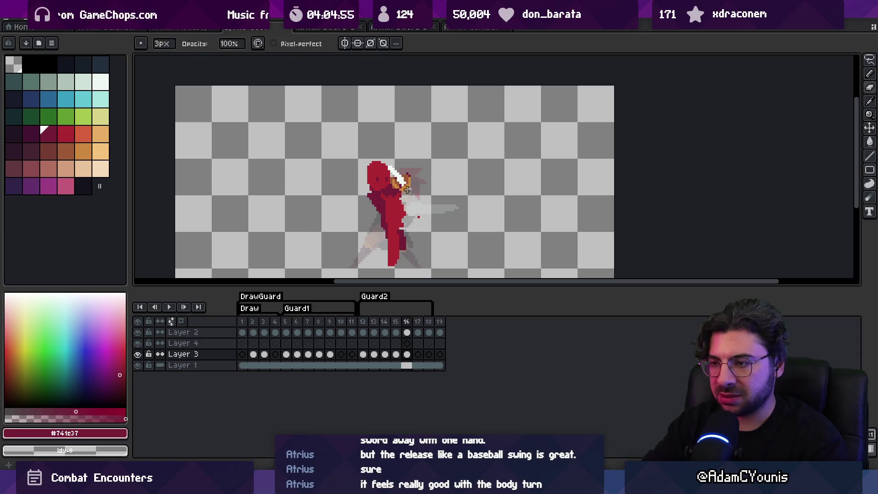
# Step: Add a short dark red leg stroke on frame 12 and undo stray left-leg pixels on frame 13
pyautogui.moveTo(363, 324)
pyautogui.mouseDown()
pyautogui.moveTo(373, 327)
pyautogui.moveTo(341, 326)
pyautogui.moveTo(364, 325)
pyautogui.mouseUp()
pyautogui.click(364, 323)
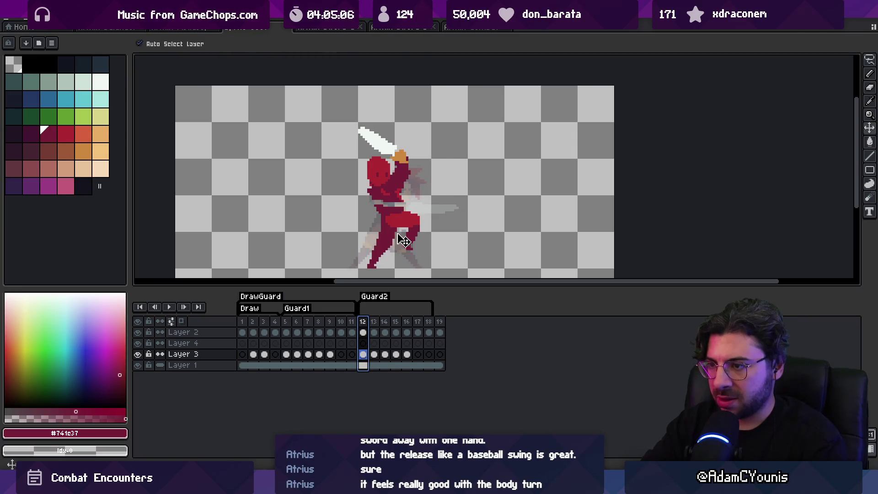
pyautogui.press('+')
pyautogui.press('b')
pyautogui.moveTo(393, 264)
pyautogui.mouseDown()
pyautogui.moveTo(392, 239)
pyautogui.moveTo(393, 264)
pyautogui.mouseUp()
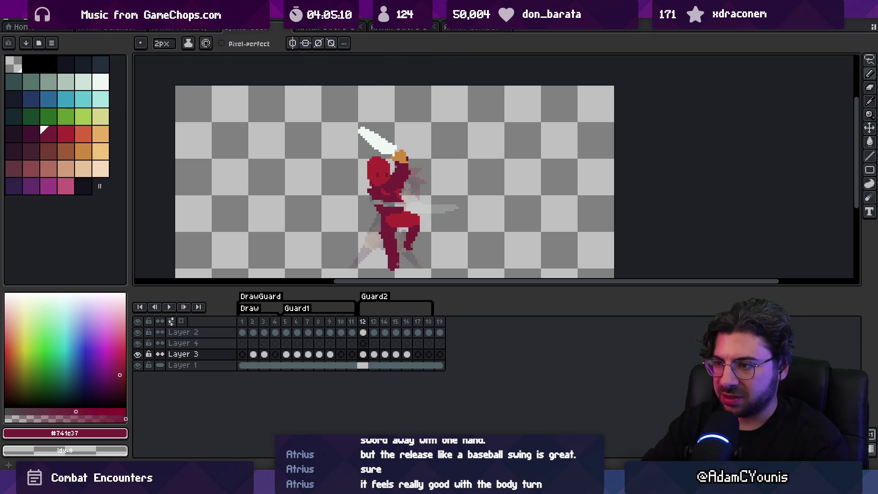
pyautogui.press('Right')
pyautogui.hotkey('ctrl', 'z')
pyautogui.hotkey('ctrl', 'z')
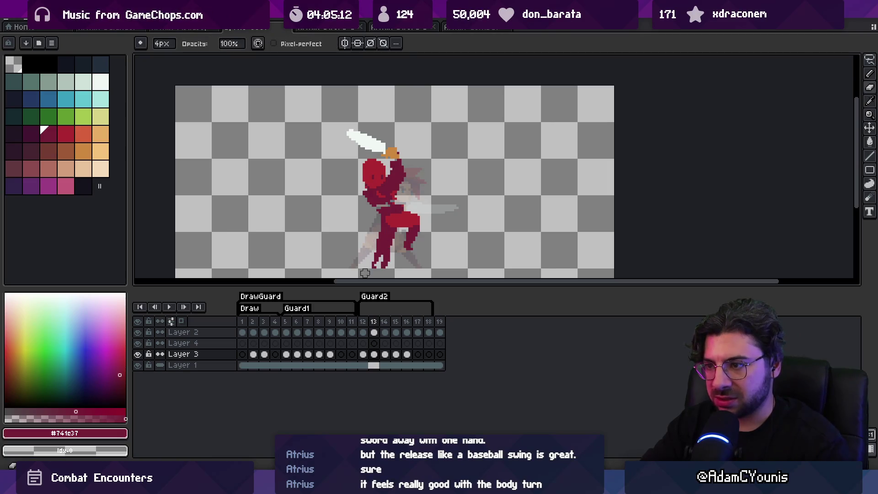
# Step: Step through frames 12 to 15 to compare the sword-raised pose
pyautogui.press('Right')
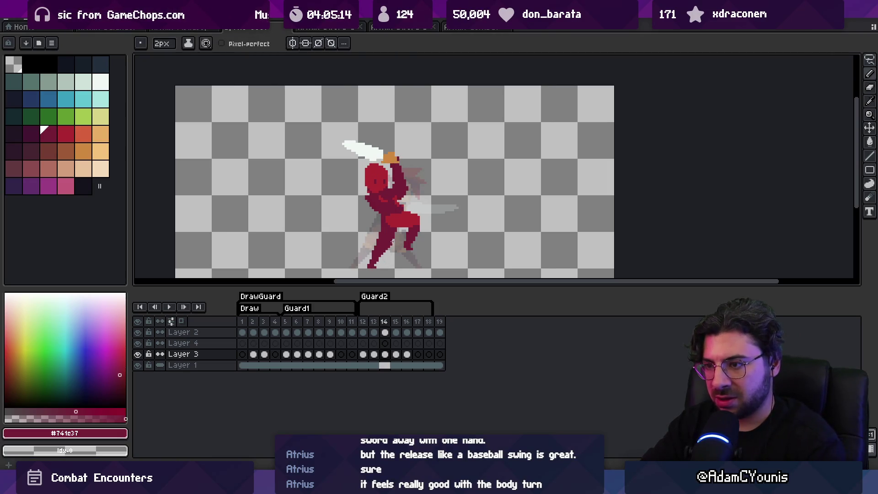
pyautogui.press('Right')
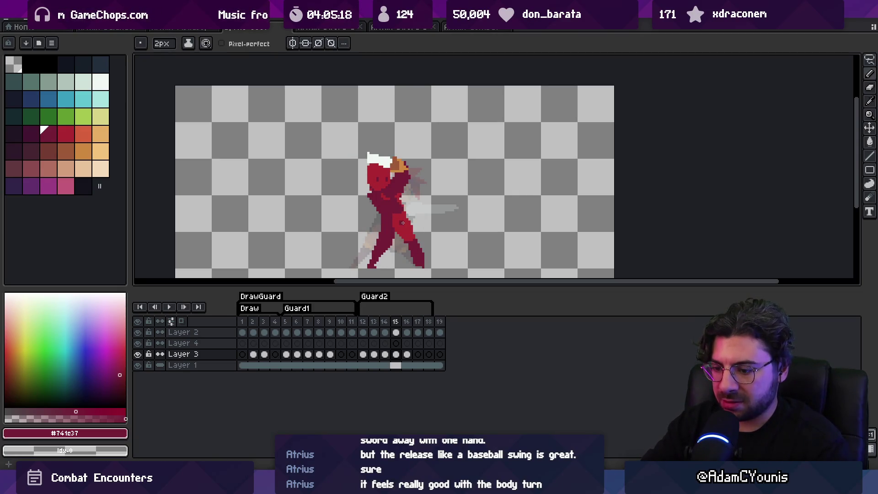
pyautogui.press('m')
pyautogui.press('Left')
pyautogui.press('Left')
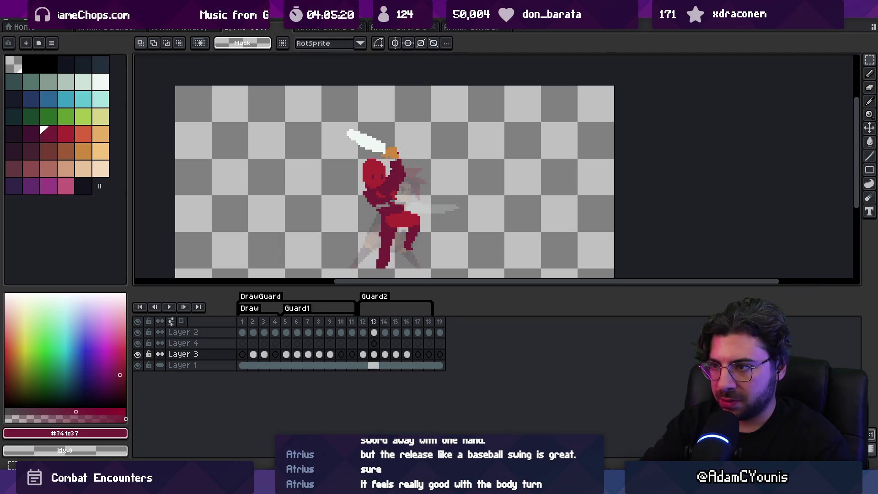
pyautogui.press('Right')
pyautogui.press('Left')
pyautogui.press('Left')
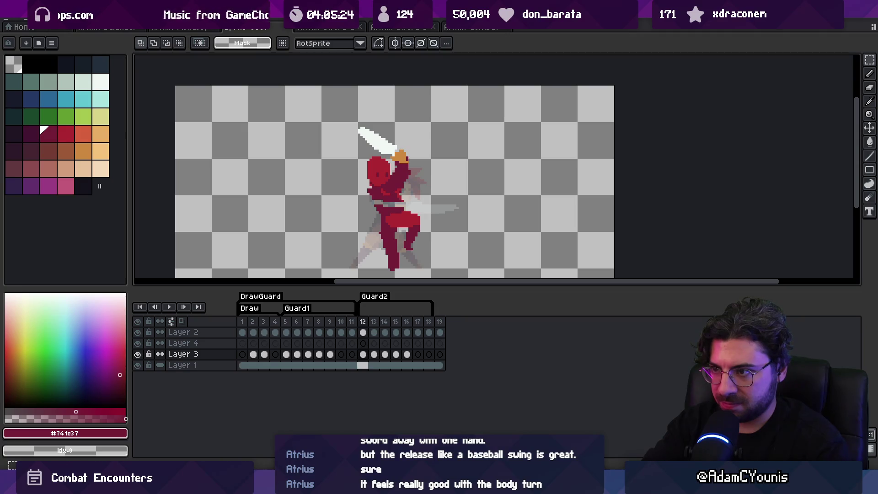
pyautogui.press('Right')
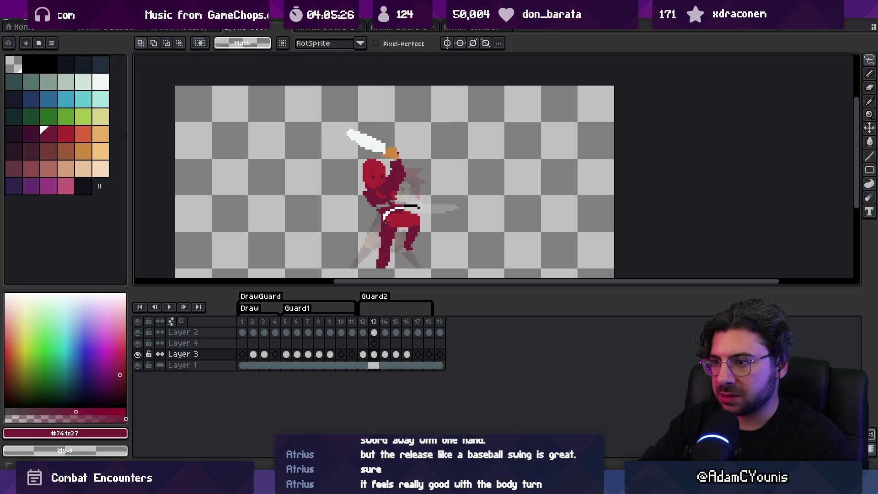
pyautogui.press('Right')
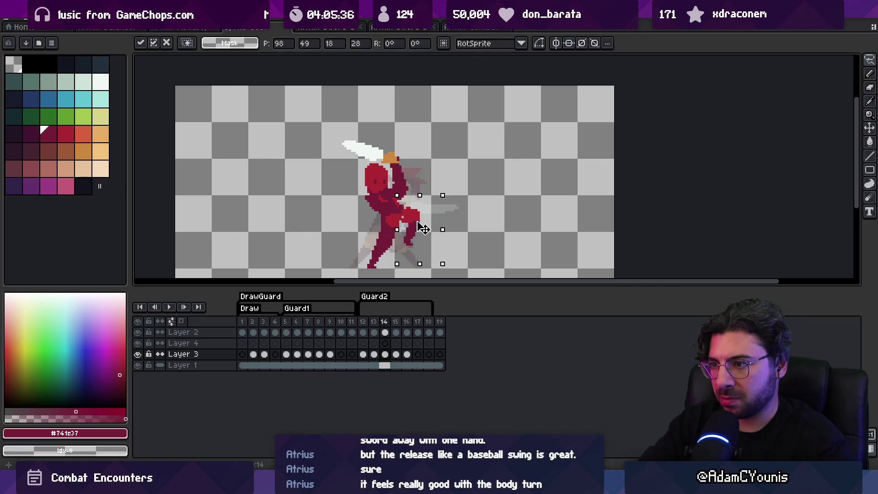
# Step: Sample the brighter and darker reds and flip between neighbouring frames to check the arm
pyautogui.keyDown('alt'); pyautogui.click(399, 219); pyautogui.keyUp('alt')
pyautogui.press('b')
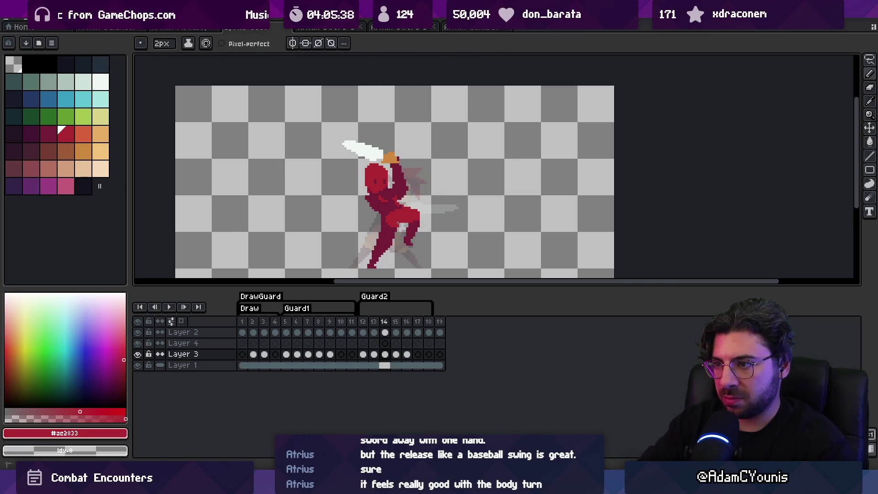
pyautogui.keyDown('alt'); pyautogui.click(392, 210); pyautogui.keyUp('alt')
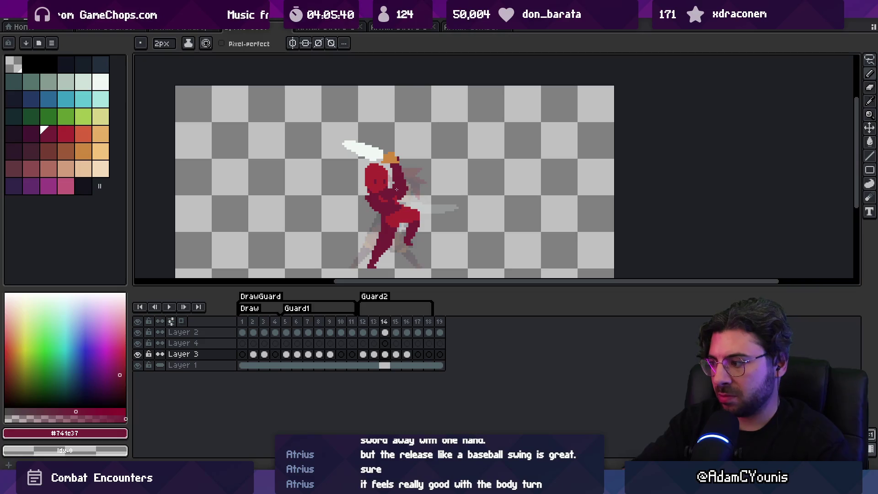
pyautogui.press('Right')
pyautogui.press('Left')
pyautogui.press('Left')
pyautogui.press('Left')
pyautogui.press('Right')
pyautogui.press('Right')
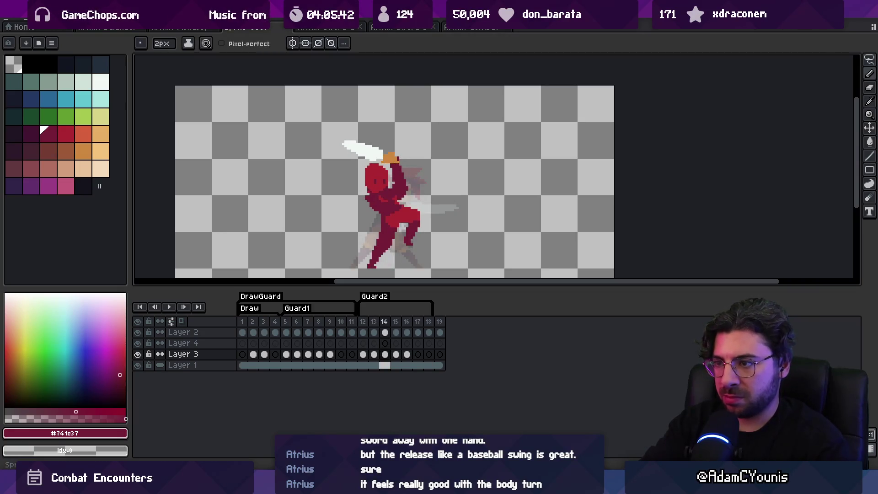
pyautogui.press('Right')
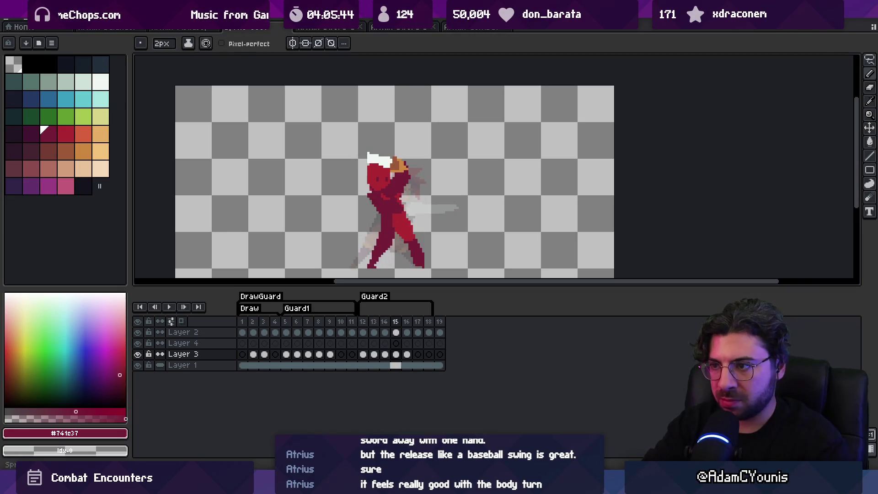
# Step: Erase part of the lower leg with a 4px eraser and resample the reds
pyautogui.press('e')
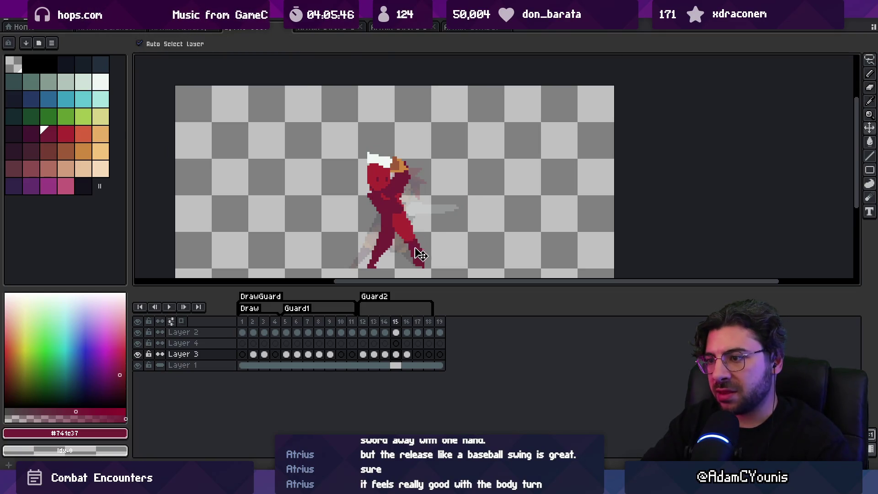
pyautogui.moveTo(411, 247); pyautogui.dragTo(418, 265)
pyautogui.keyDown('alt'); pyautogui.click(388, 241); pyautogui.keyUp('alt')
pyautogui.keyDown('alt'); pyautogui.click(390, 240); pyautogui.keyUp('alt')
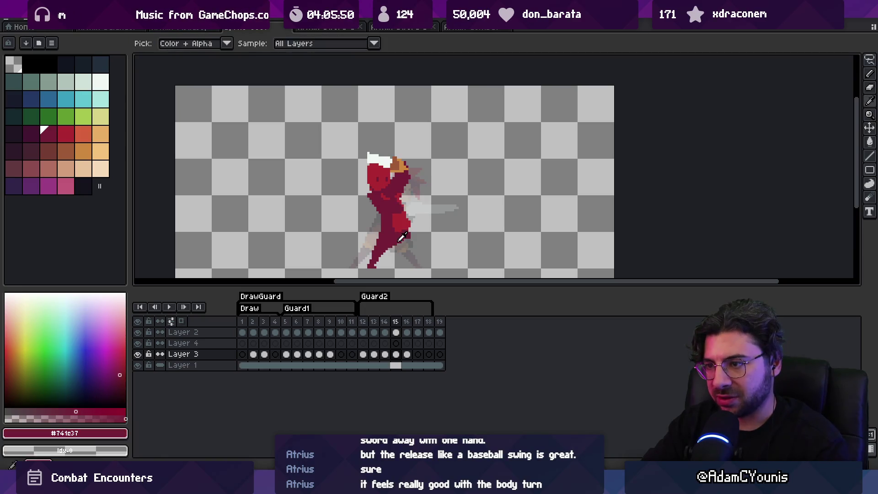
pyautogui.keyDown('alt'); pyautogui.click(388, 248); pyautogui.keyUp('alt')
# Step: Play the animation to preview the poses, stopping around frames 13–14
pyautogui.press('Return')
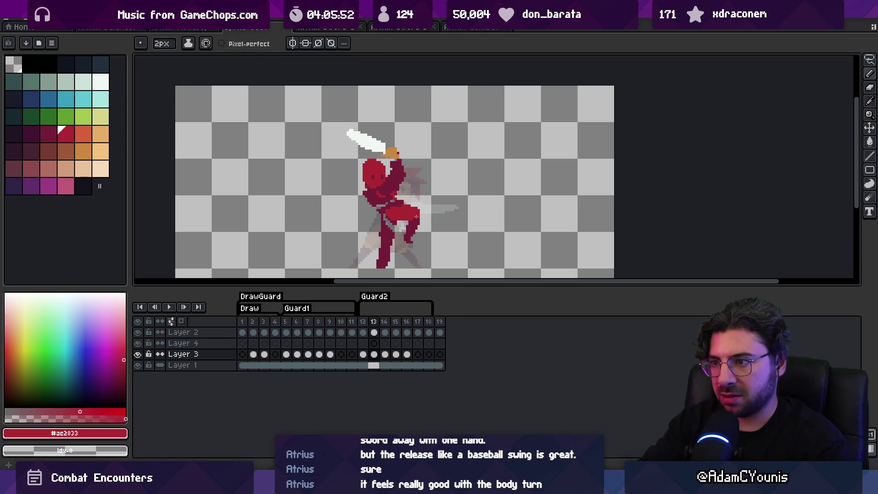
pyautogui.press('Return')
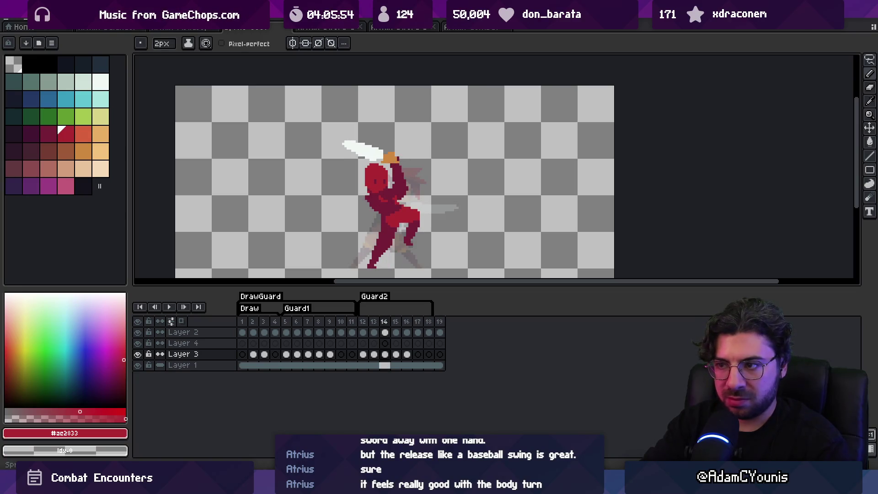
pyautogui.press('Right')
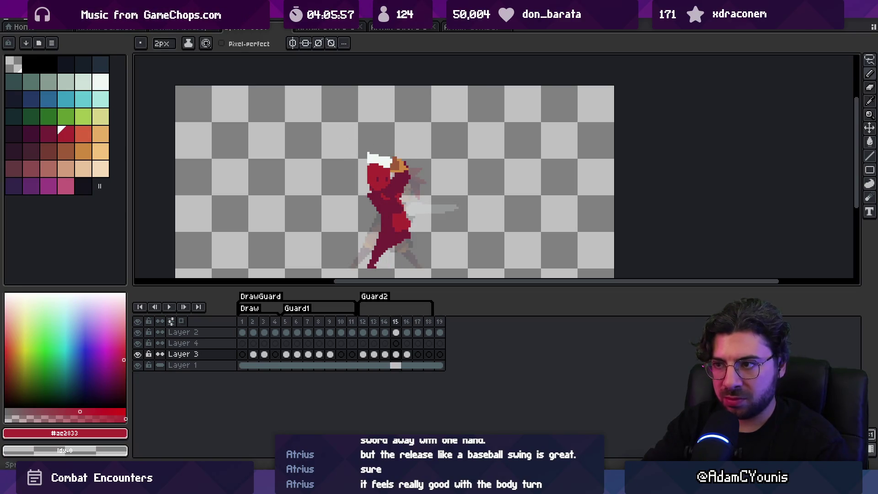
pyautogui.press('Return')
pyautogui.press('Return')
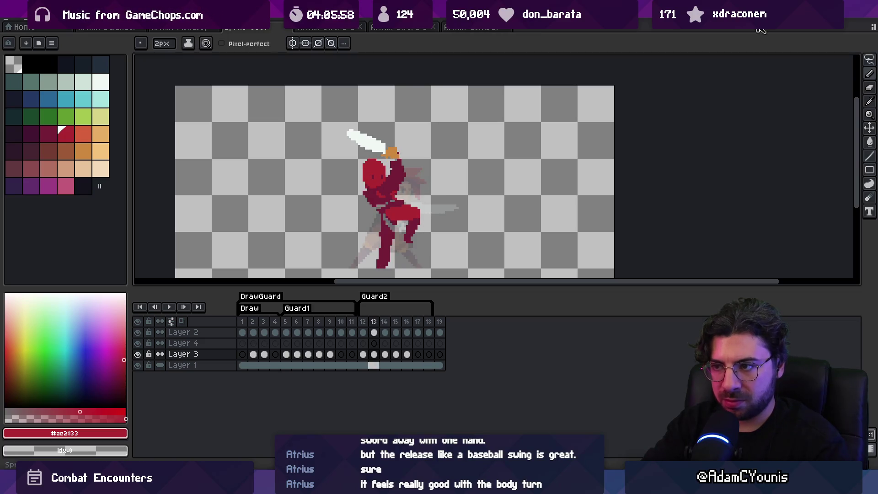
pyautogui.press('Right')
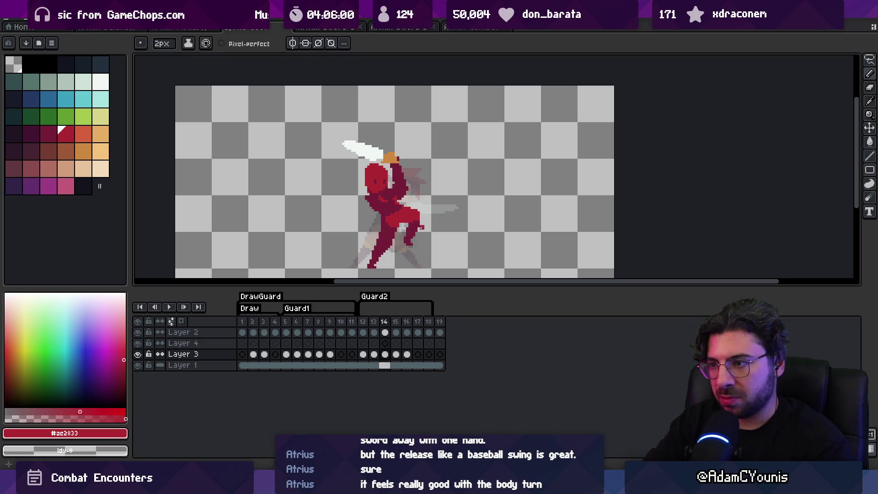
# Step: Select and reposition the character's lower body on frame 14, then sample its colours
pyautogui.press('m')
pyautogui.moveTo(429, 200); pyautogui.dragTo(381, 259)
pyautogui.press('b')
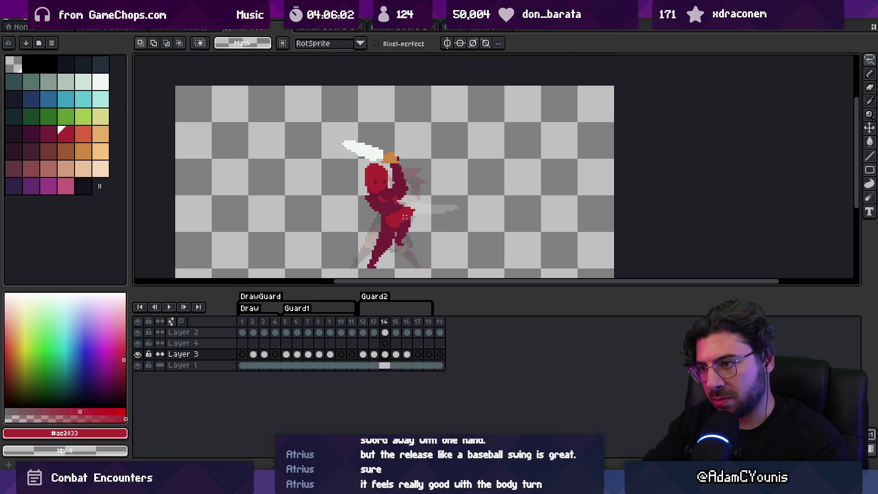
pyautogui.keyDown('alt'); pyautogui.click(413, 218); pyautogui.keyUp('alt')
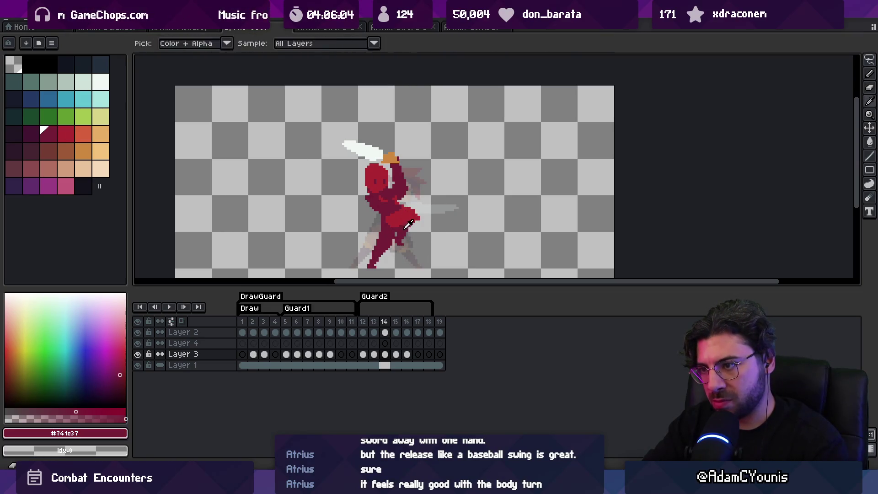
pyautogui.keyDown('alt'); pyautogui.click(414, 221); pyautogui.keyUp('alt')
pyautogui.press('e')
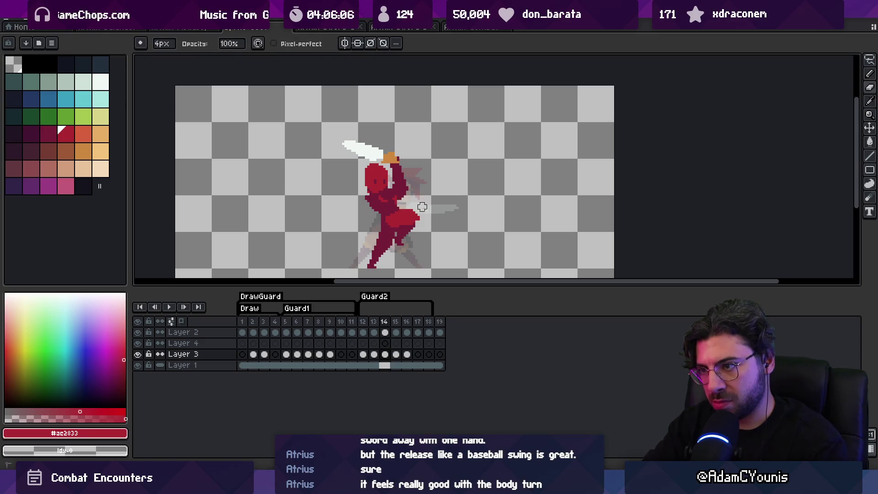
pyautogui.press('Right')
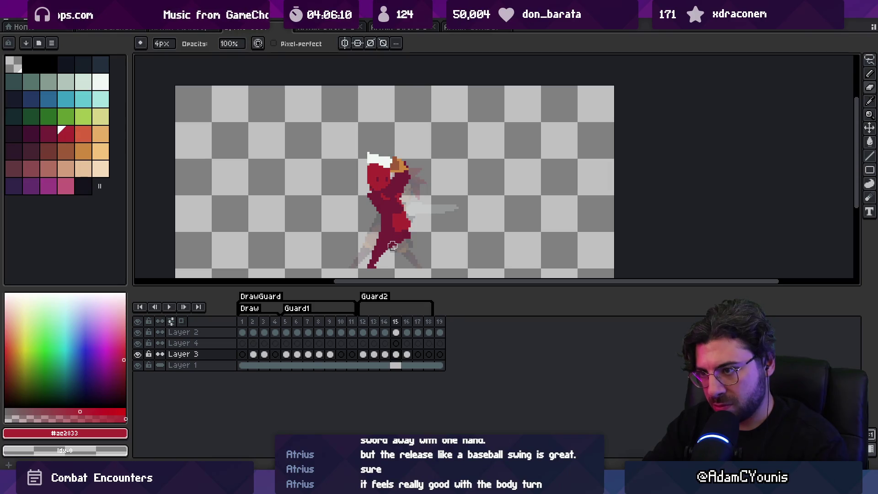
pyautogui.press('Right')
pyautogui.press('Right')
pyautogui.press('Right')
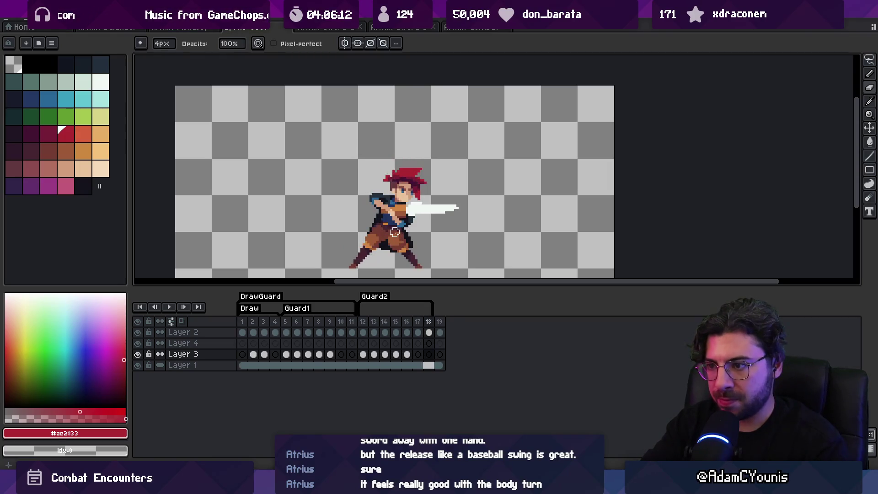
pyautogui.press('Left')
pyautogui.press('Left')
pyautogui.press('Left')
pyautogui.press('Right')
pyautogui.press('Right')
pyautogui.press('Right')
pyautogui.press('Left')
pyautogui.press('Left')
pyautogui.press('Left')
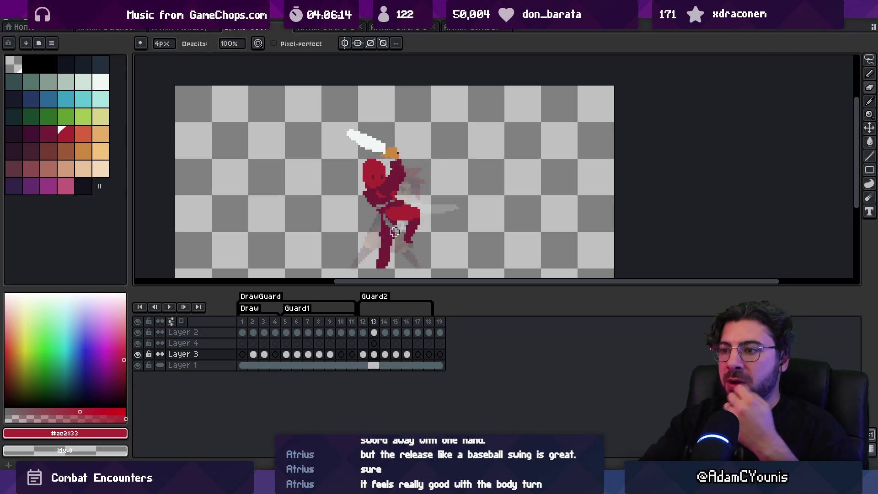
pyautogui.press('Left')
pyautogui.press('Left')
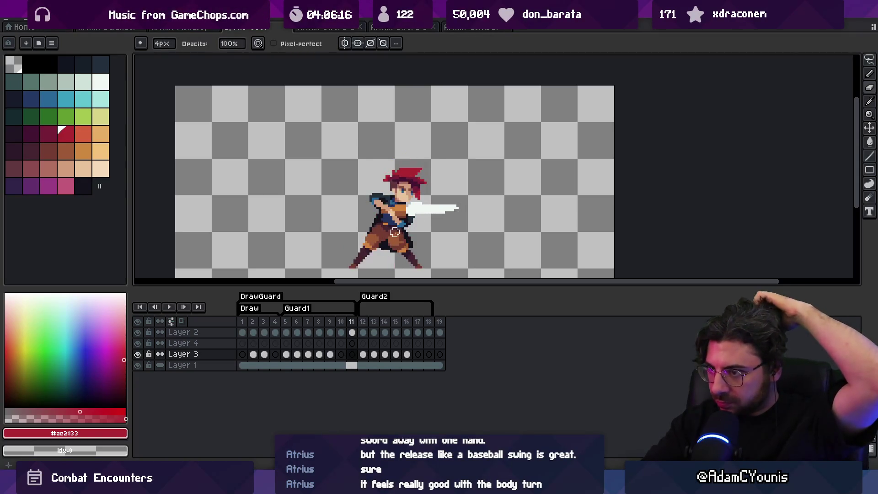
pyautogui.press('Right')
pyautogui.press('Left')
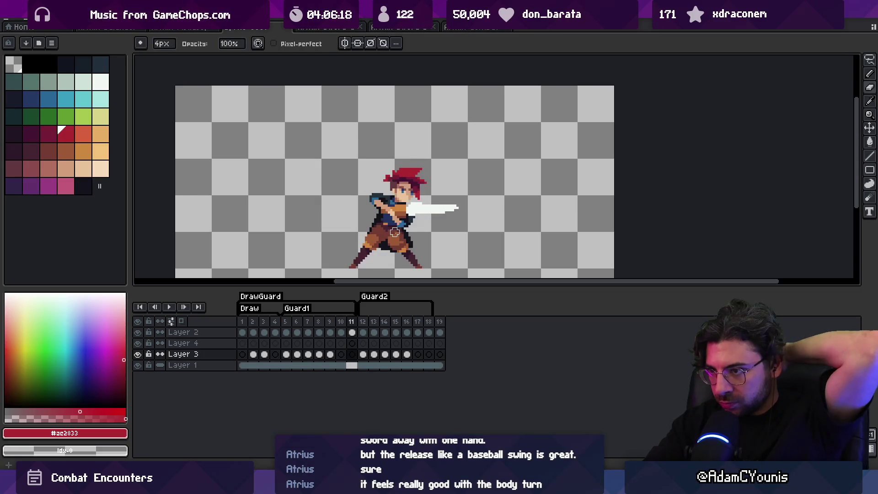
pyautogui.press('Right')
pyautogui.press('Left')
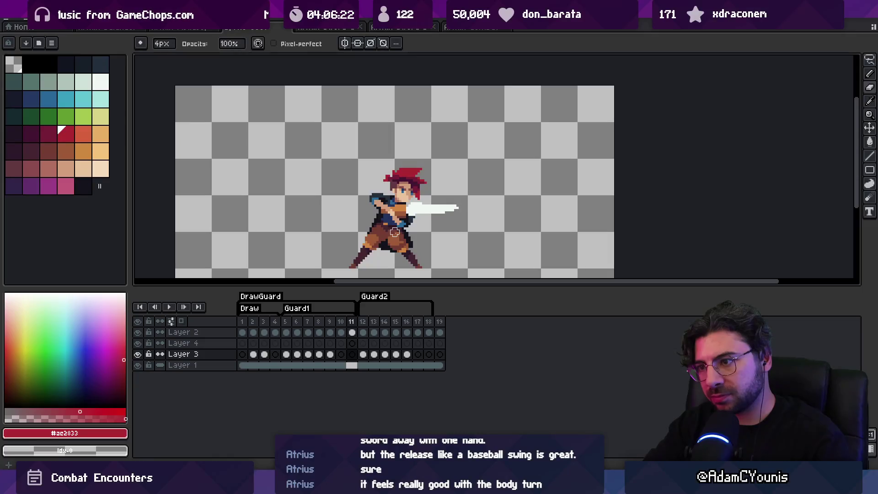
pyautogui.press('Right')
pyautogui.press('Left')
pyautogui.press('Right')
pyautogui.press('Left')
pyautogui.press('Right')
pyautogui.press('Right')
pyautogui.press('Left')
pyautogui.press('Left')
pyautogui.press('Right')
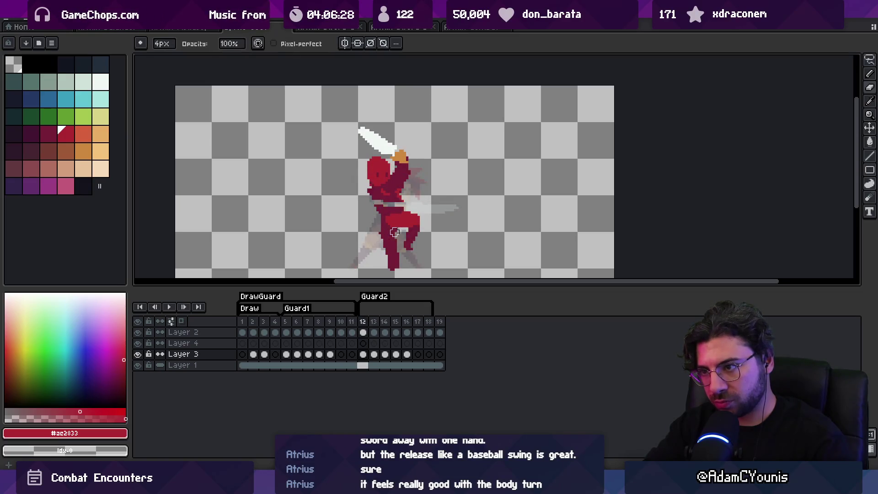
pyautogui.press('Right')
pyautogui.press('Right')
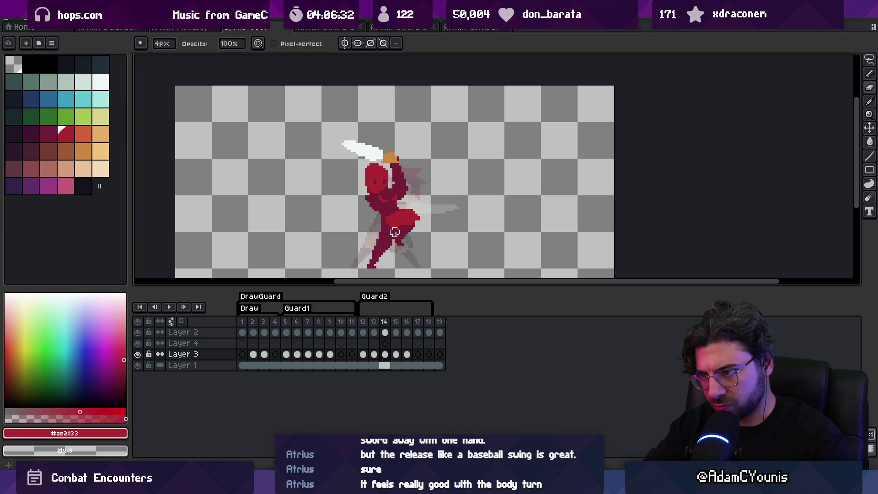
pyautogui.press('Right')
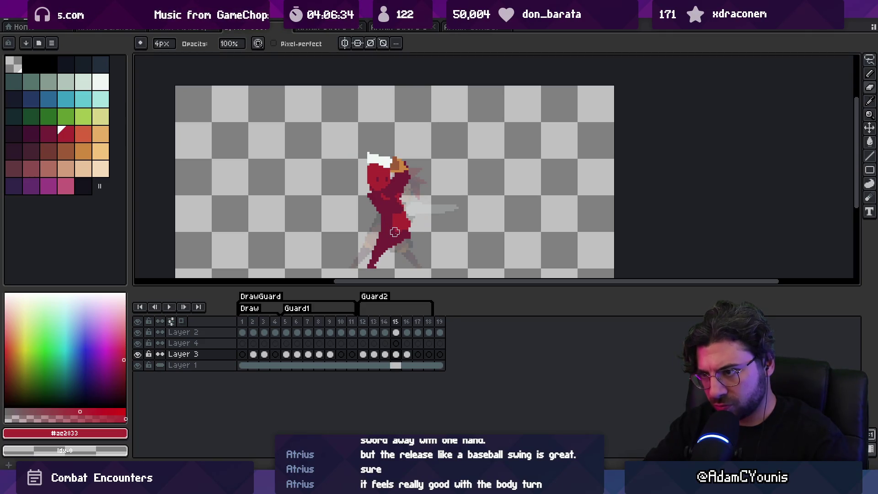
pyautogui.press('+')
pyautogui.press('+')
pyautogui.keyDown('alt'); pyautogui.click(379, 245); pyautogui.keyUp('alt')
# Step: On frame 15, paint the figure's lower body in red with a 3px brush
pyautogui.keyDown('alt'); pyautogui.click(379, 231); pyautogui.keyUp('alt')
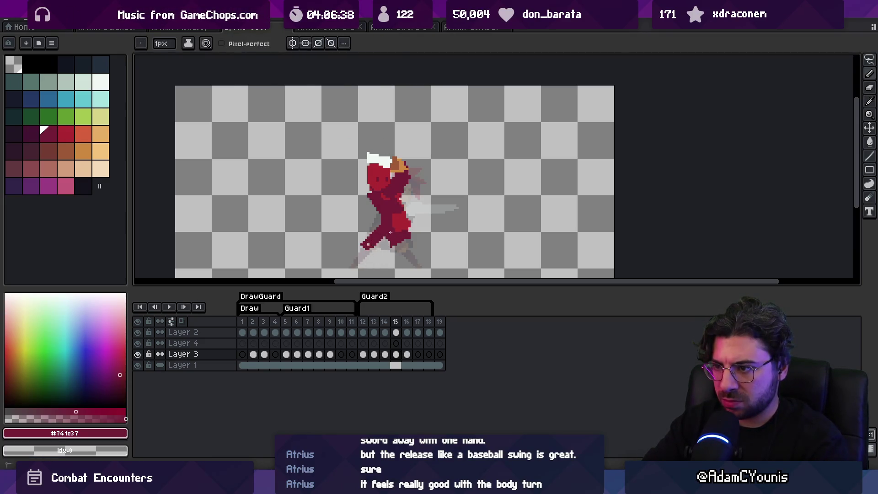
pyautogui.press('+')
pyautogui.press('+')
pyautogui.moveTo(405, 241)
pyautogui.mouseDown()
pyautogui.moveTo(397, 247)
pyautogui.moveTo(407, 218)
pyautogui.mouseUp()
pyautogui.keyDown('alt'); pyautogui.click(406, 224); pyautogui.keyUp('alt')
pyautogui.keyDown('alt'); pyautogui.click(391, 214); pyautogui.keyUp('alt')
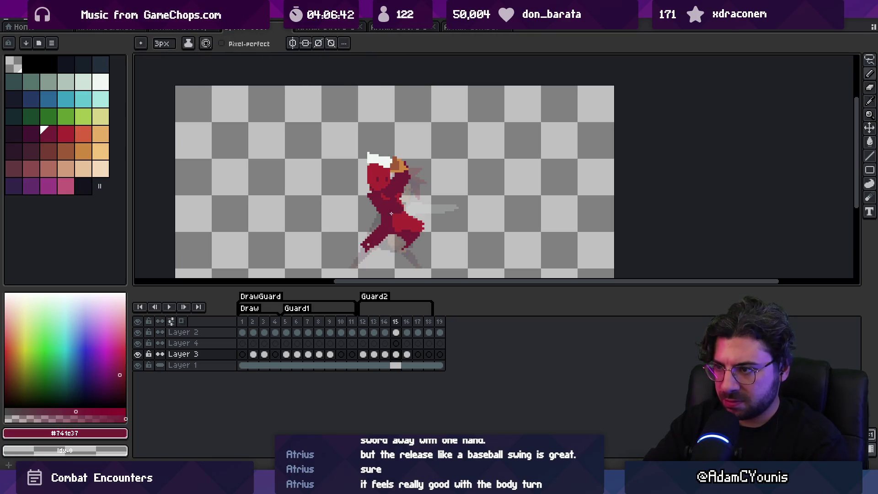
# Step: On frame 14, erase the right lower body, redraw both legs wide in dark red, and play
pyautogui.press(',')
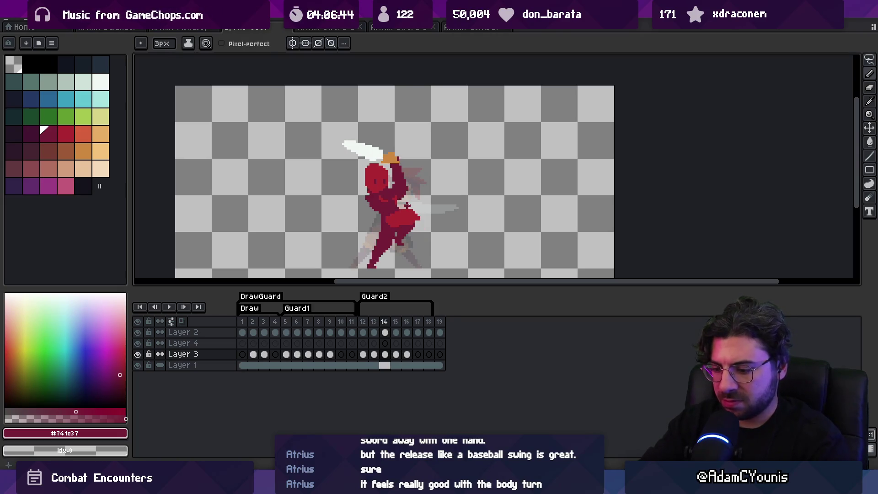
pyautogui.press('e')
pyautogui.moveTo(416, 212)
pyautogui.mouseDown()
pyautogui.moveTo(402, 242)
pyautogui.moveTo(356, 266)
pyautogui.moveTo(370, 243)
pyautogui.moveTo(416, 263)
pyautogui.mouseUp()
pyautogui.press('b')
pyautogui.keyDown('alt'); pyautogui.click(383, 232); pyautogui.keyUp('alt')
pyautogui.moveTo(385, 213); pyautogui.dragTo(414, 214)
pyautogui.keyDown('alt'); pyautogui.click(401, 239); pyautogui.keyUp('alt')
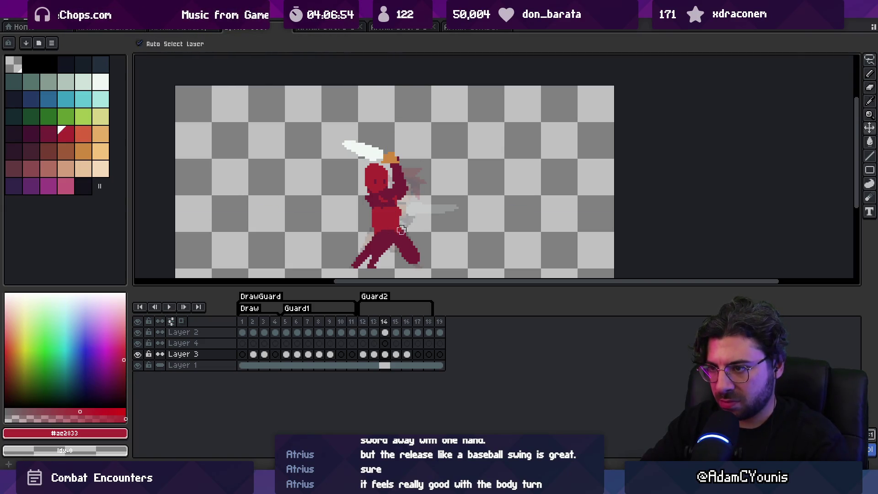
pyautogui.moveTo(365, 256); pyautogui.dragTo(368, 236)
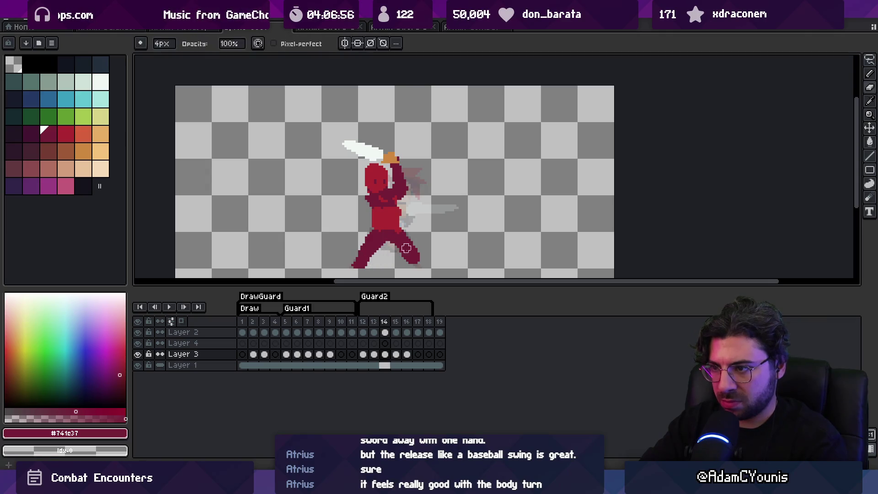
pyautogui.moveTo(418, 268); pyautogui.dragTo(421, 245)
pyautogui.press('m')
pyautogui.press('Return')
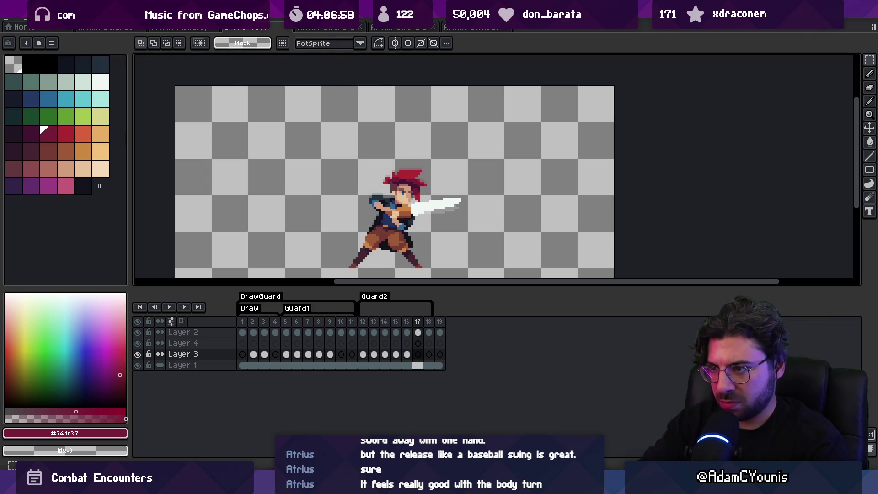
# Step: Zoom to 100% then 200% and toggle playback on and off to watch the sword animation
pyautogui.press('z')
pyautogui.press('1')
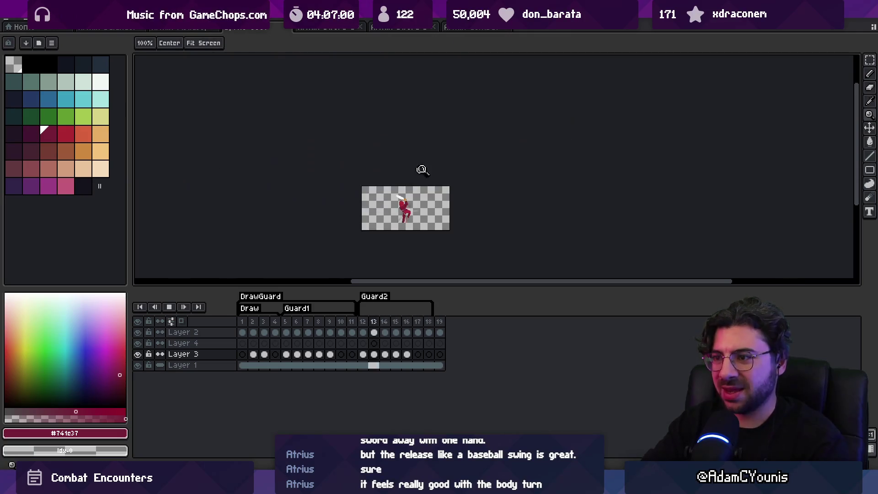
pyautogui.press('2')
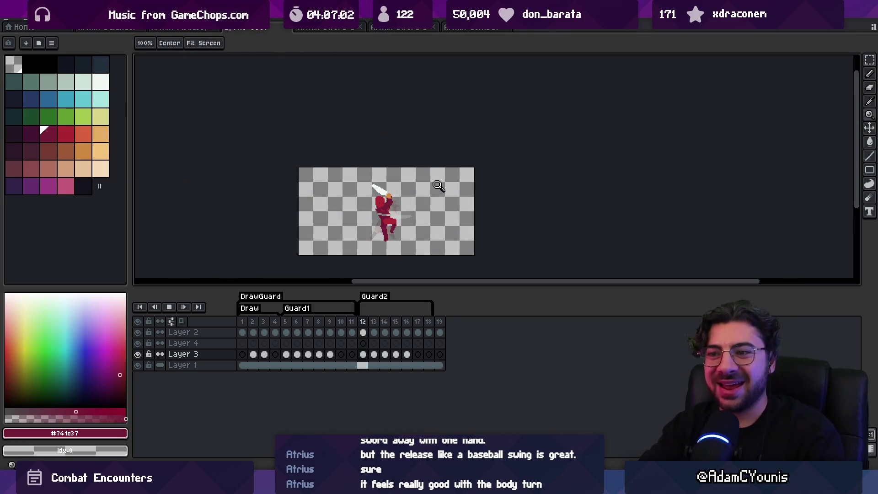
pyautogui.press('Return')
pyautogui.press('v')
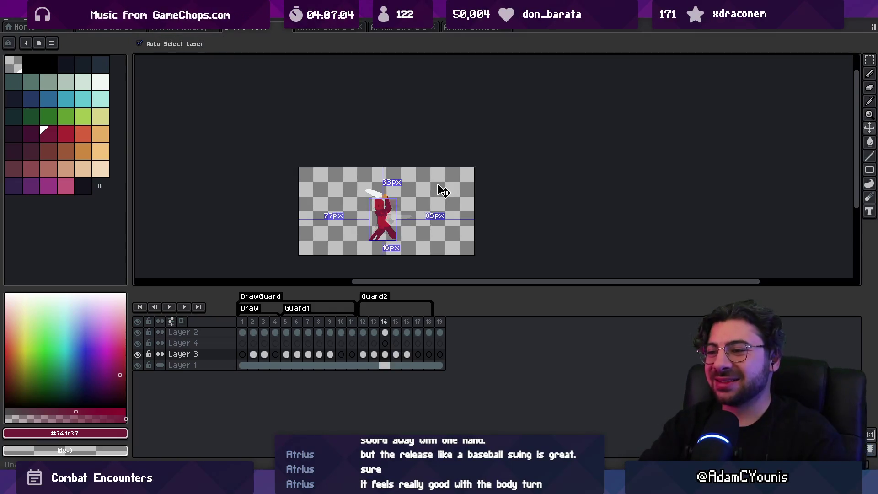
pyautogui.press('Return')
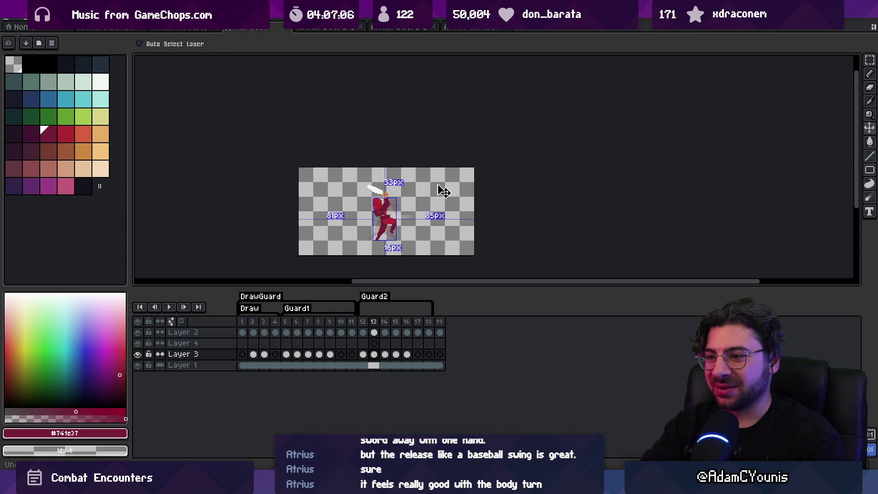
pyautogui.press('z')
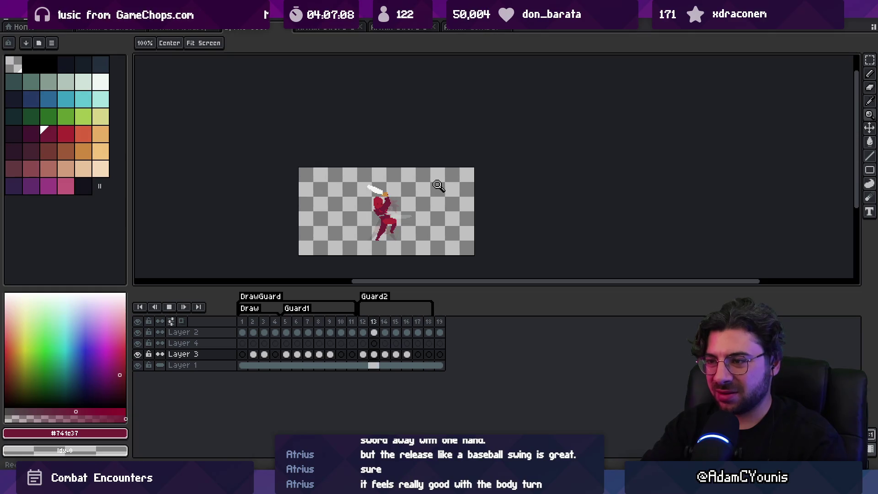
pyautogui.press('Return')
pyautogui.press('Return')
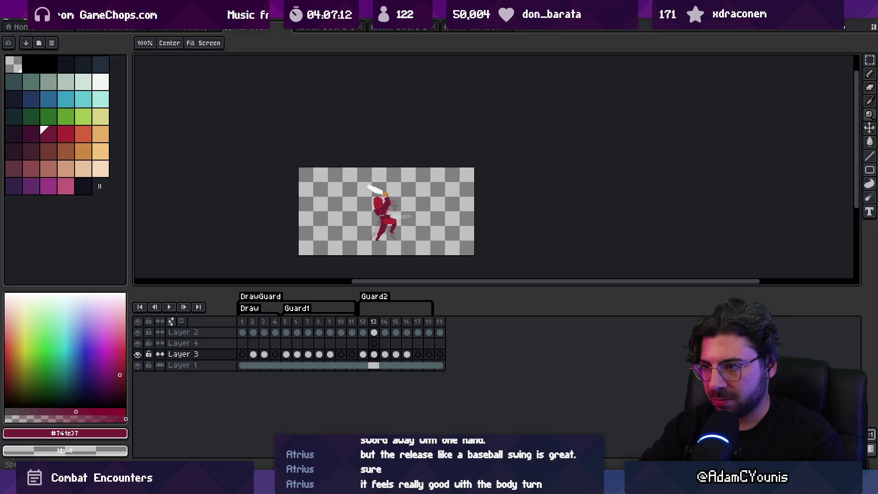